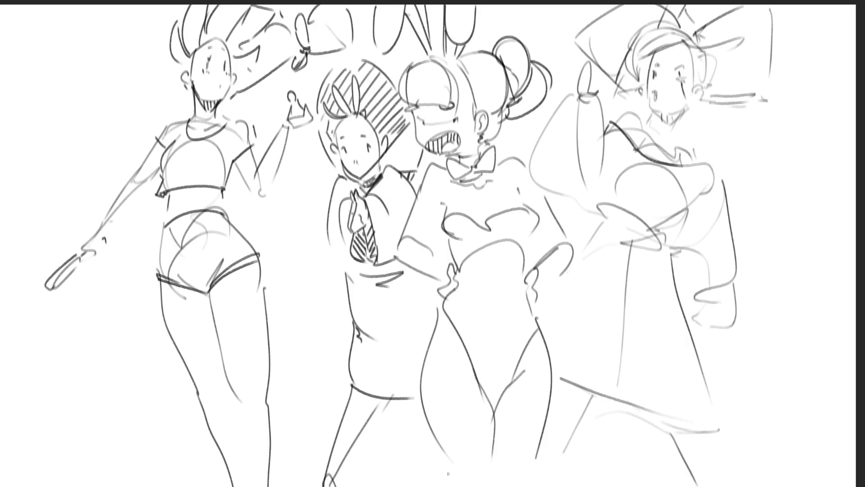
Add a shoulder strap loop, ear and hair strokes, and a coat-tail point on the right figure.
mouse_move(697, 156)
mouse_down()
mouse_move(725, 113)
mouse_move(735, 113)
mouse_move(702, 156)
mouse_up()
drag(625, 92, 639, 113)
drag(594, 219, 568, 236)
drag(670, 256, 676, 269)
drag(697, 321, 700, 350)
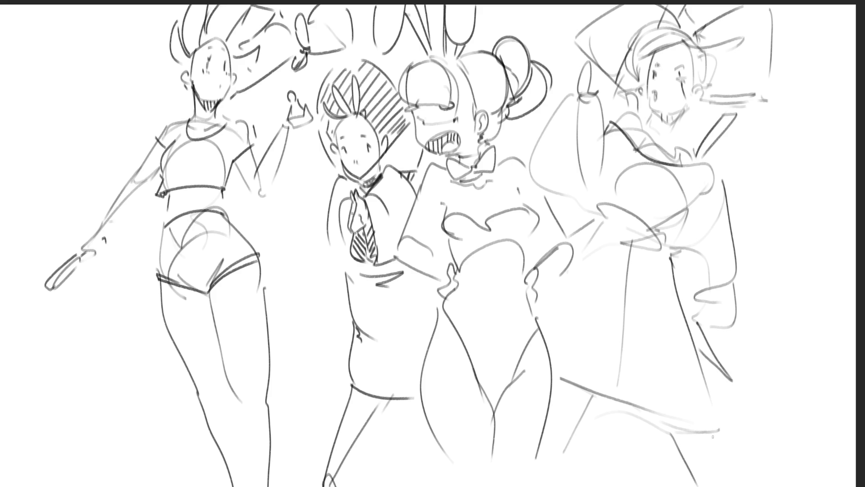
Draw a line across the lower-right figure with short hatching beneath it.
drag(582, 415, 655, 423)
mouse_move(594, 394)
mouse_down()
mouse_move(588, 418)
mouse_move(603, 411)
mouse_up()
mouse_move(612, 395)
mouse_down()
mouse_move(611, 415)
mouse_move(624, 414)
mouse_up()
drag(633, 409, 644, 420)
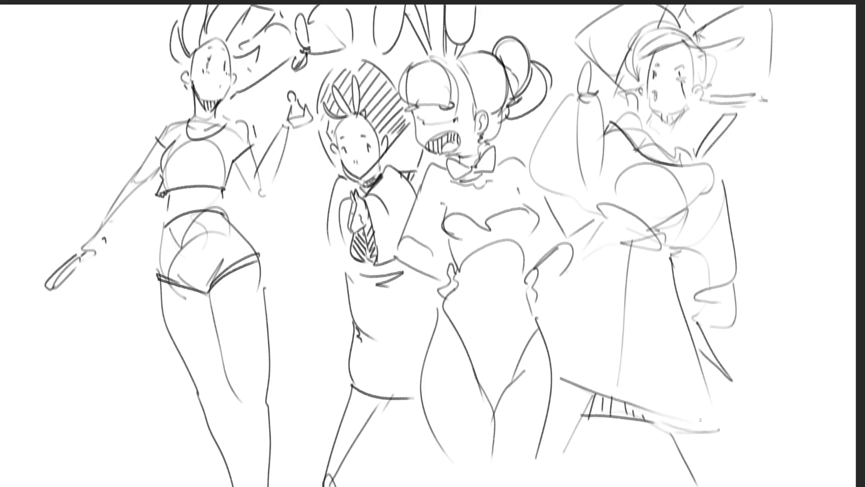
Hatch diagonal shading down the right figure's raised arm.
drag(596, 98, 580, 111)
mouse_move(599, 104)
mouse_down()
mouse_move(579, 129)
mouse_move(586, 171)
mouse_up()
drag(601, 162, 591, 189)
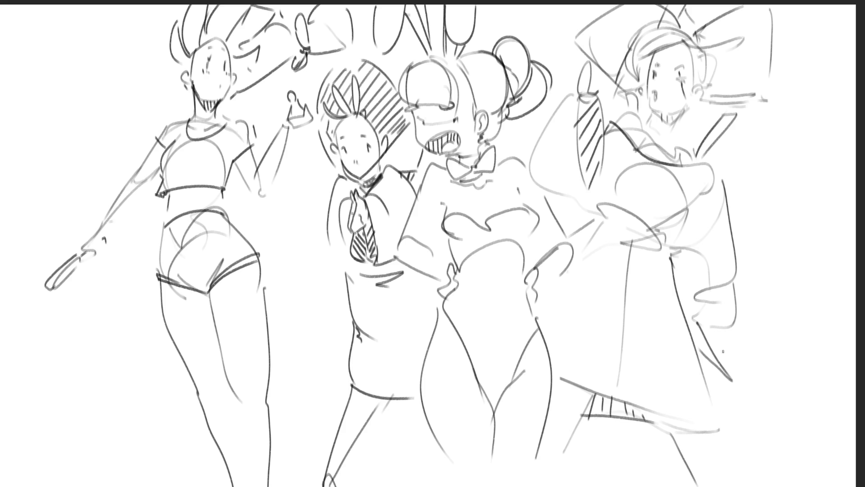
Add hatching strokes in the right figure's coat tail and extend its coat edge downward.
drag(690, 313, 699, 345)
drag(706, 342, 710, 356)
drag(720, 362, 724, 371)
drag(738, 271, 737, 380)
Draw a thick boxy sash across the right figure's waist with its top and left edges.
mouse_move(612, 230)
mouse_down()
mouse_move(600, 224)
mouse_move(666, 250)
mouse_move(598, 223)
mouse_move(600, 185)
mouse_move(682, 211)
mouse_move(664, 250)
mouse_up()
mouse_move(599, 186)
mouse_down()
mouse_move(682, 212)
mouse_move(605, 167)
mouse_move(619, 158)
mouse_up()
drag(616, 185, 697, 208)
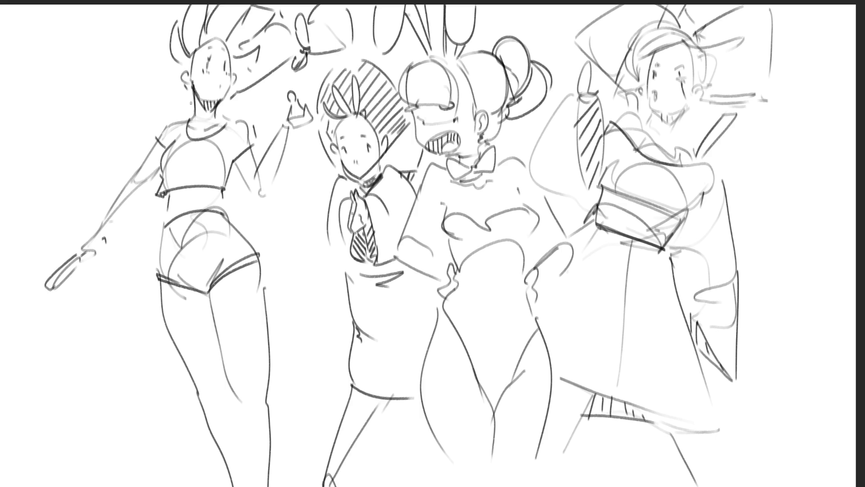
Close the crop-top hem, redraw the left figure's sleeves, and add a hip stroke on the central figure.
drag(223, 188, 226, 195)
mouse_move(233, 161)
mouse_down()
mouse_move(253, 138)
mouse_move(238, 160)
mouse_up()
drag(154, 138, 167, 125)
mouse_move(458, 363)
mouse_down()
mouse_move(496, 386)
mouse_move(530, 375)
mouse_up()
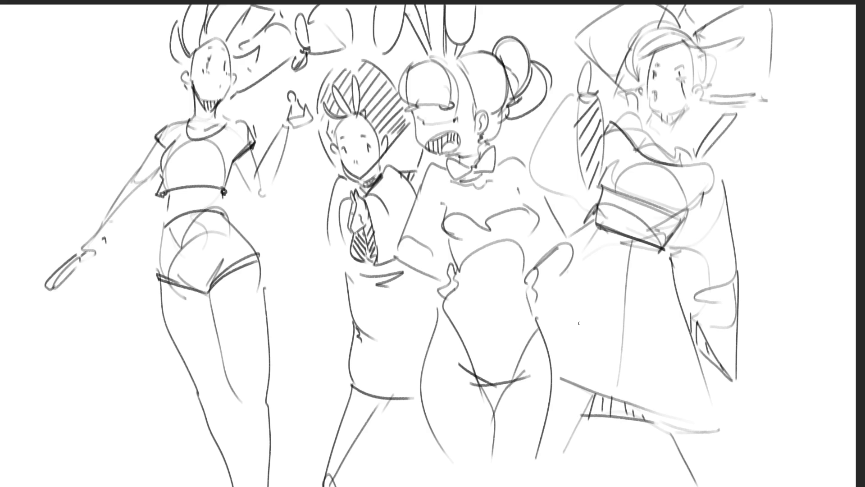
Undo the stray hip stroke, then scale the whole sketch down from the right and move it up-left.
key(ctrl+z)
key(ctrl+z)
key(ctrl+t)
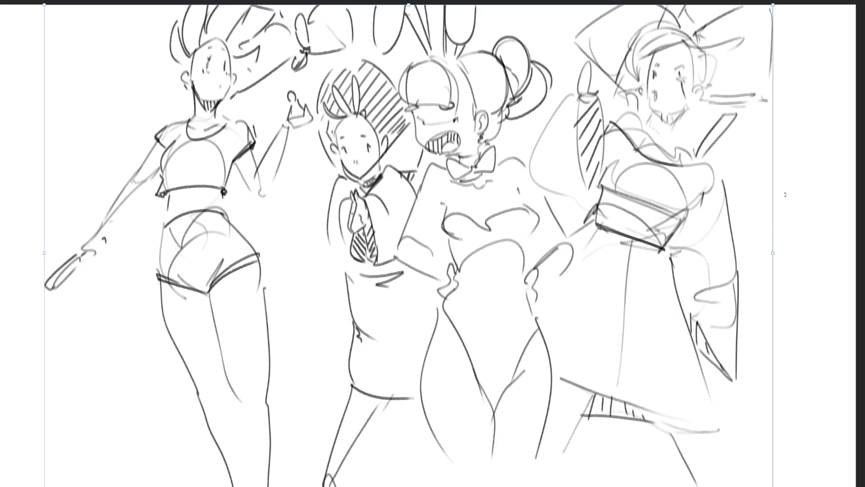
drag(773, 252, 685, 248)
drag(609, 228, 548, 201)
key(Return)
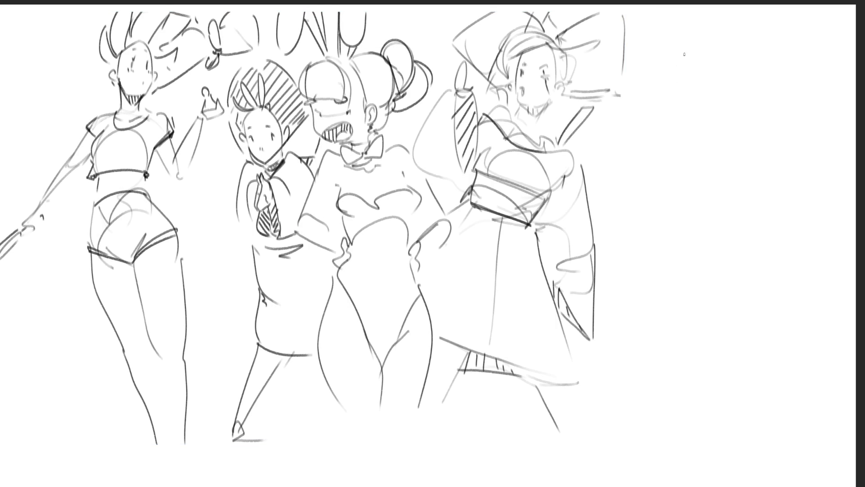
Sketch the new figure's head, ear, jaw, neck and shoulders at the right.
mouse_move(685, 43)
mouse_down()
mouse_move(681, 64)
mouse_move(713, 32)
mouse_move(722, 93)
mouse_move(712, 98)
mouse_up()
mouse_move(681, 54)
mouse_down()
mouse_move(678, 74)
mouse_move(704, 103)
mouse_move(697, 118)
mouse_move(717, 87)
mouse_move(697, 124)
mouse_up()
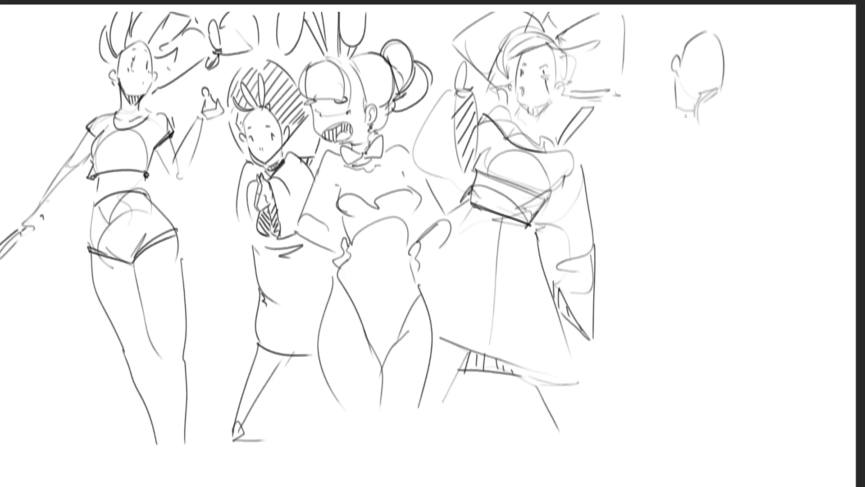
mouse_move(661, 76)
mouse_down()
mouse_move(678, 108)
mouse_move(708, 129)
mouse_up()
drag(645, 61, 644, 113)
mouse_move(677, 95)
mouse_down()
mouse_move(650, 128)
mouse_move(657, 177)
mouse_move(707, 153)
mouse_up()
Draw the torso contours, side line, spine and lower-left torso curve.
drag(707, 116, 737, 175)
drag(721, 143, 714, 213)
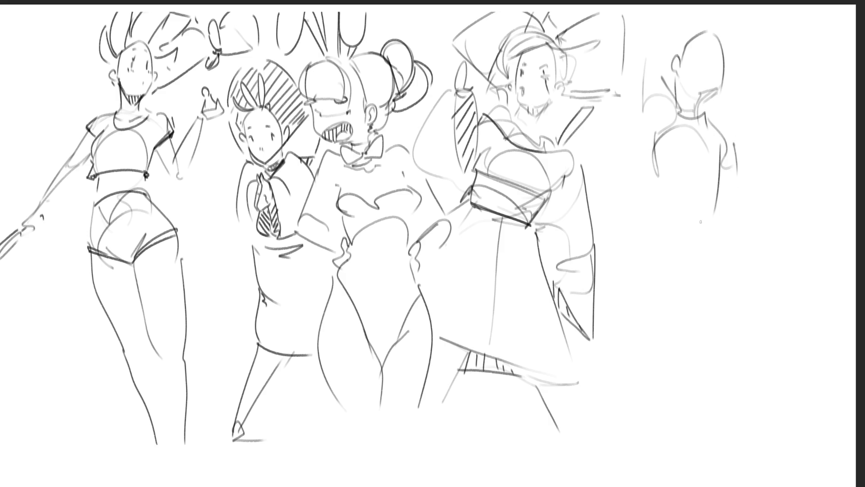
drag(654, 145, 656, 206)
drag(657, 198, 709, 199)
drag(698, 112, 694, 176)
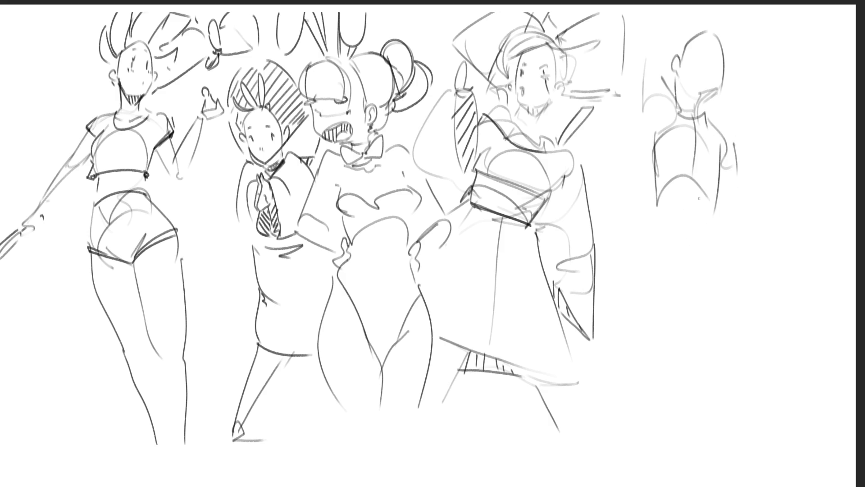
drag(658, 206, 678, 266)
Sketch the hip curves below the torso and a long curve down the hip.
mouse_move(720, 202)
mouse_down()
mouse_move(717, 219)
mouse_move(730, 216)
mouse_move(759, 243)
mouse_up()
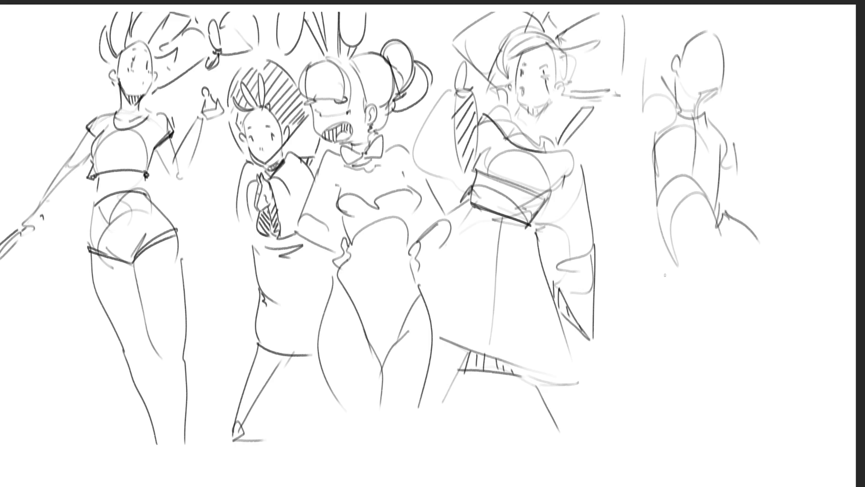
mouse_move(658, 234)
mouse_down()
mouse_move(666, 273)
mouse_move(697, 280)
mouse_up()
drag(706, 297, 727, 296)
drag(741, 274, 730, 294)
mouse_move(753, 231)
mouse_down()
mouse_move(773, 256)
mouse_move(782, 343)
mouse_up()
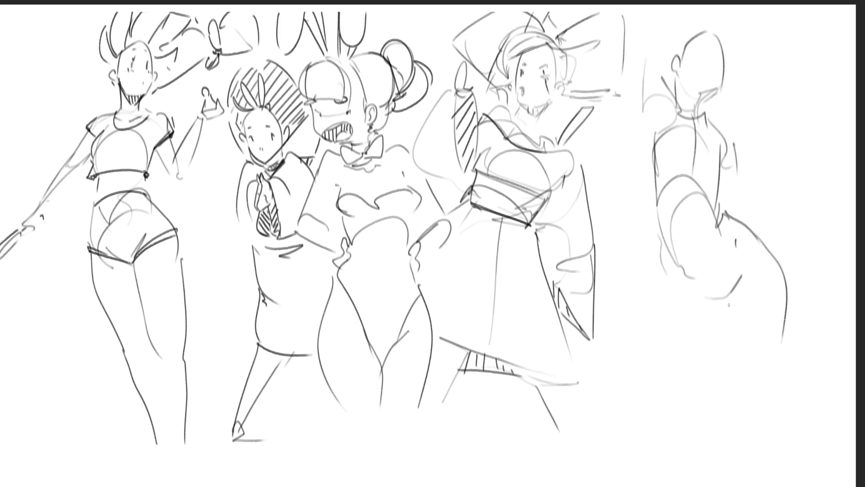
Outline the right leg with its knee, lower leg and foot down to the bottom edge.
drag(728, 300, 751, 392)
mouse_move(741, 360)
mouse_down()
mouse_move(744, 397)
mouse_move(762, 410)
mouse_up()
drag(785, 319, 772, 414)
mouse_move(782, 374)
mouse_down()
mouse_move(780, 419)
mouse_move(797, 486)
mouse_up()
mouse_move(747, 408)
mouse_down()
mouse_move(763, 388)
mouse_move(774, 408)
mouse_move(766, 420)
mouse_up()
drag(749, 411, 783, 478)
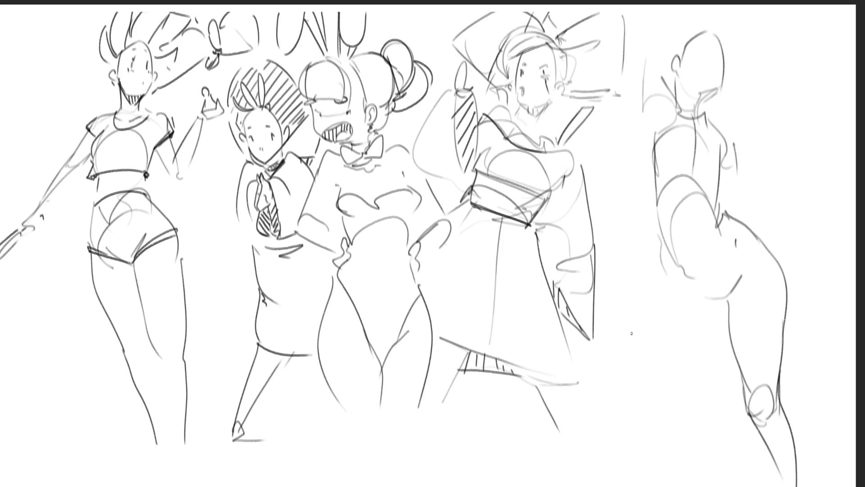
Outline the second leg with hip, knee and calf down to the bottom.
drag(728, 312, 731, 411)
mouse_move(663, 277)
mouse_down()
mouse_move(690, 292)
mouse_move(666, 299)
mouse_move(705, 414)
mouse_up()
drag(707, 428, 714, 431)
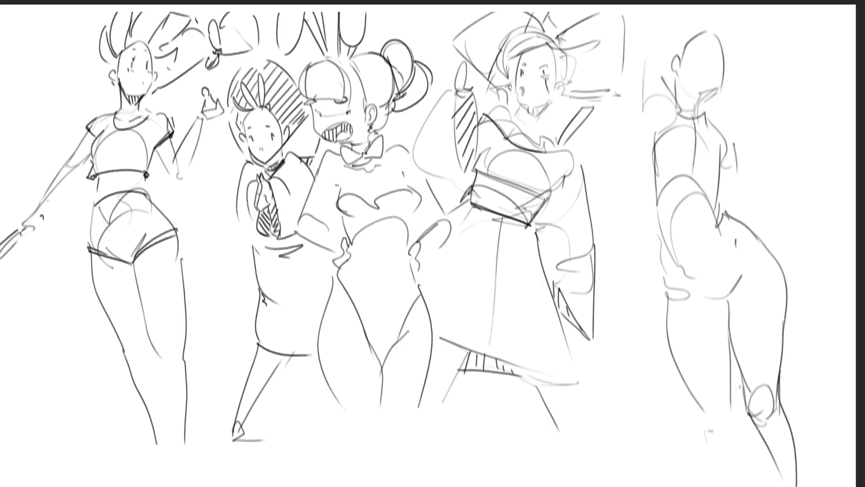
mouse_move(708, 402)
mouse_down()
mouse_move(727, 426)
mouse_move(712, 440)
mouse_up()
drag(694, 402, 684, 484)
drag(732, 410, 688, 479)
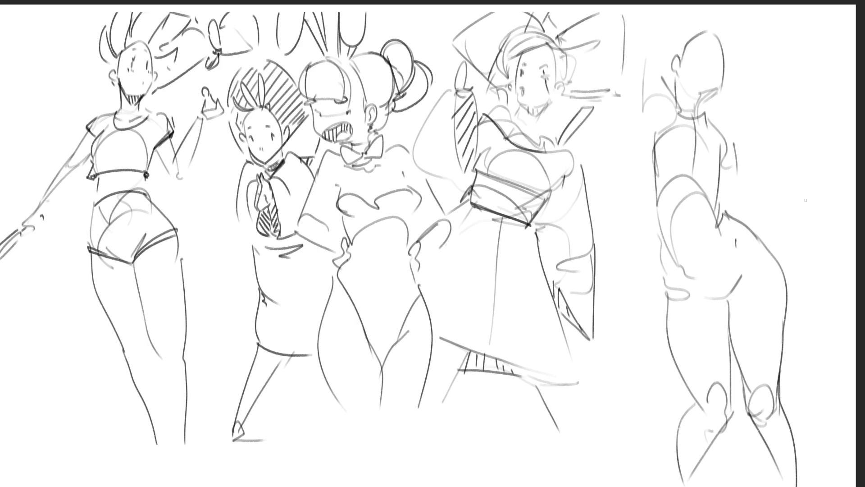
Draw a thin object at right with an arm reaching toward it, plus strokes between the figures.
drag(831, 201, 800, 266)
mouse_move(830, 193)
mouse_down()
mouse_move(798, 266)
mouse_move(840, 197)
mouse_move(805, 248)
mouse_up()
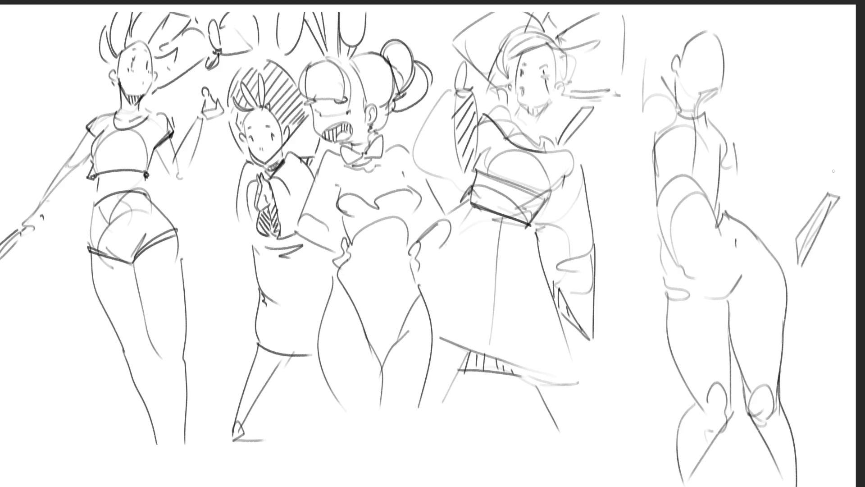
mouse_move(746, 205)
mouse_down()
mouse_move(823, 177)
mouse_move(826, 184)
mouse_up()
mouse_move(639, 32)
mouse_down()
mouse_move(627, 57)
mouse_move(623, 134)
mouse_move(605, 122)
mouse_move(632, 42)
mouse_up()
mouse_move(636, 18)
mouse_down()
mouse_move(634, 30)
mouse_move(649, 32)
mouse_move(662, 4)
mouse_up()
Draw a loop and long lines near the top of the rightmost figure's head, redoing one attempt.
drag(671, 3, 665, 54)
key(ctrl+z)
key(ctrl+z)
drag(623, 26, 635, 21)
drag(637, 13, 649, 84)
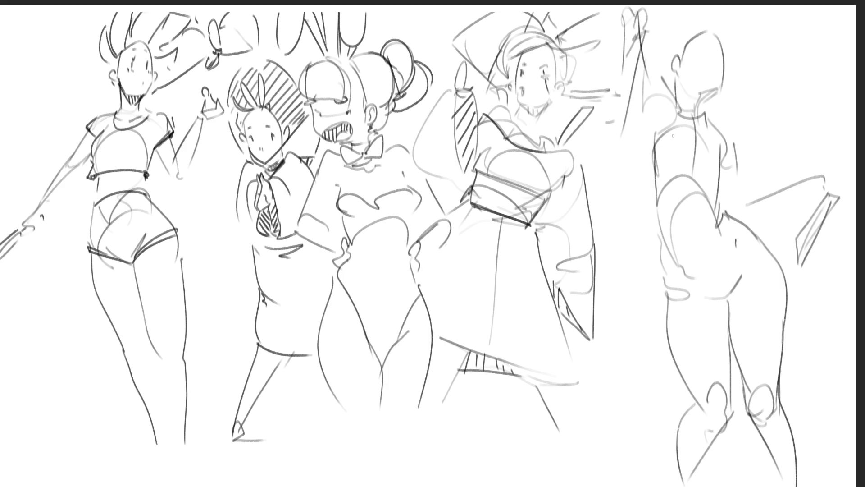
mouse_move(641, 65)
mouse_down()
mouse_move(666, 93)
mouse_move(651, 122)
mouse_up()
mouse_move(648, 9)
mouse_down()
mouse_move(655, 5)
mouse_move(651, 36)
mouse_up()
Draw an eye, hair lines and the upper-left hairline on the rightmost figure.
drag(704, 45, 705, 48)
mouse_move(741, 8)
mouse_down()
mouse_move(682, 45)
mouse_move(767, 27)
mouse_move(759, 50)
mouse_up()
drag(739, 57, 745, 64)
drag(688, 31, 671, 47)
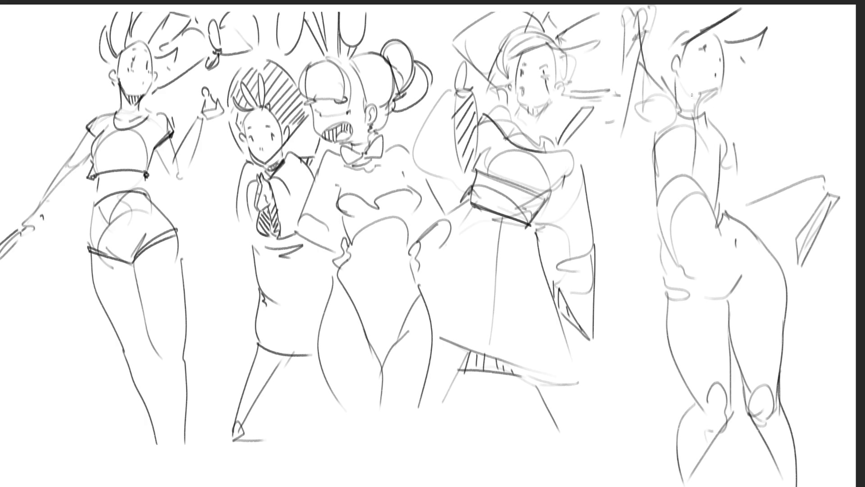
Add a chin stroke and flowing hair with an ear and strands, redoing the wavy hair.
mouse_move(719, 105)
mouse_down()
mouse_move(721, 122)
mouse_move(830, 78)
mouse_up()
key(ctrl+z)
key(ctrl+z)
drag(730, 81, 768, 64)
drag(808, 32, 829, 82)
drag(754, 109, 785, 106)
drag(821, 36, 833, 65)
mouse_move(669, 43)
mouse_down()
mouse_move(661, 35)
mouse_move(659, 57)
mouse_move(688, 20)
mouse_up()
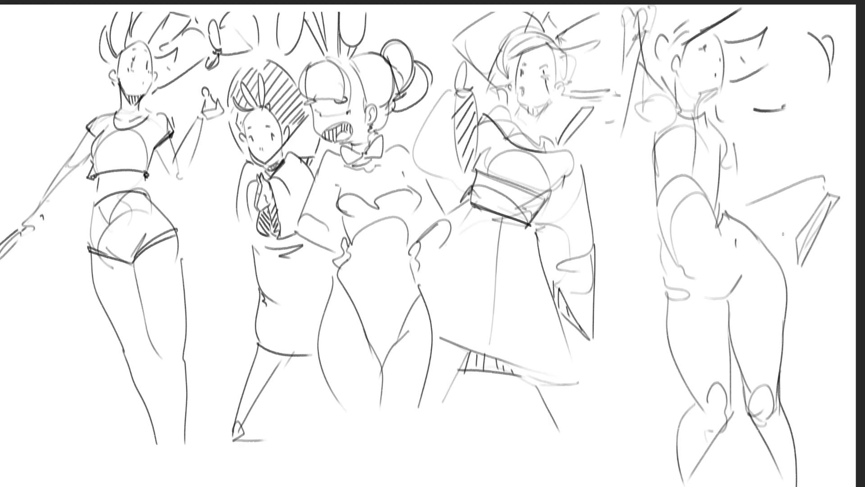
Draw the neck line, chest strap lines and collar lines.
mouse_move(670, 94)
mouse_down()
mouse_move(687, 124)
mouse_move(652, 182)
mouse_up()
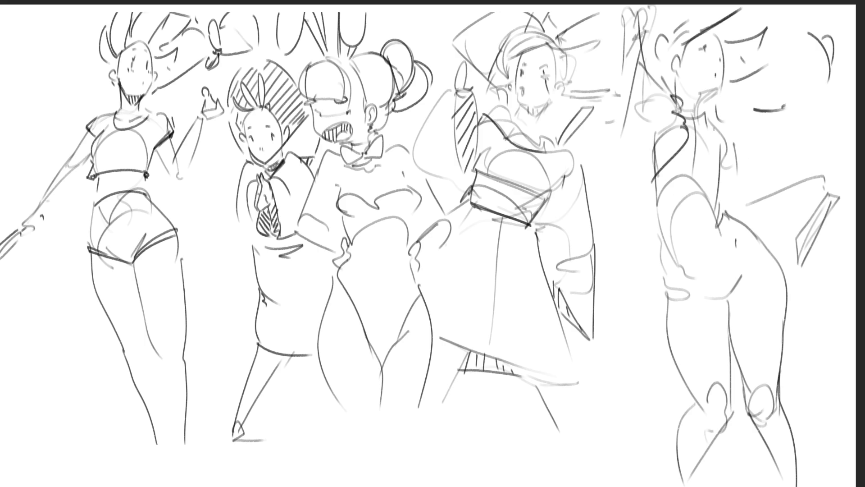
drag(690, 128, 719, 158)
drag(666, 188, 713, 182)
mouse_move(741, 136)
mouse_down()
mouse_move(764, 156)
mouse_move(751, 187)
mouse_up()
mouse_move(709, 114)
mouse_down()
mouse_move(734, 135)
mouse_move(731, 160)
mouse_up()
drag(718, 194, 752, 179)
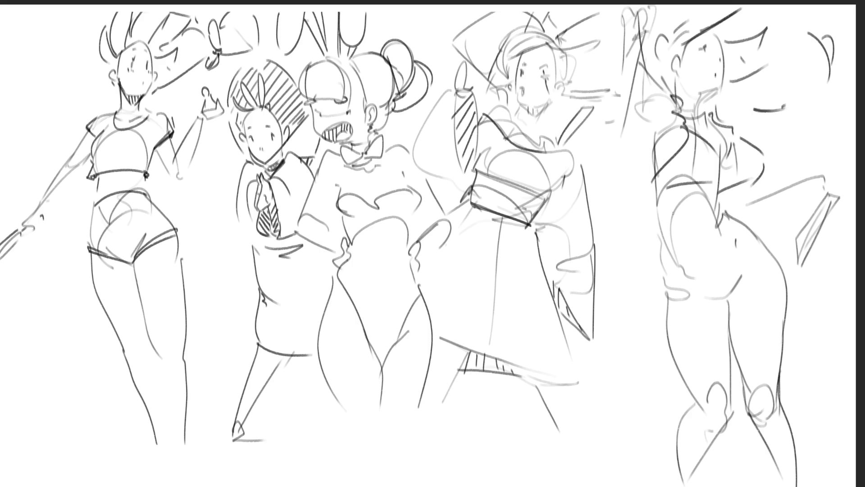
Add a chest diagonal, waist line and a long chest strap, redrawing the strap after an undo.
mouse_move(657, 203)
mouse_down()
mouse_move(704, 182)
mouse_move(720, 208)
mouse_up()
drag(658, 238, 703, 228)
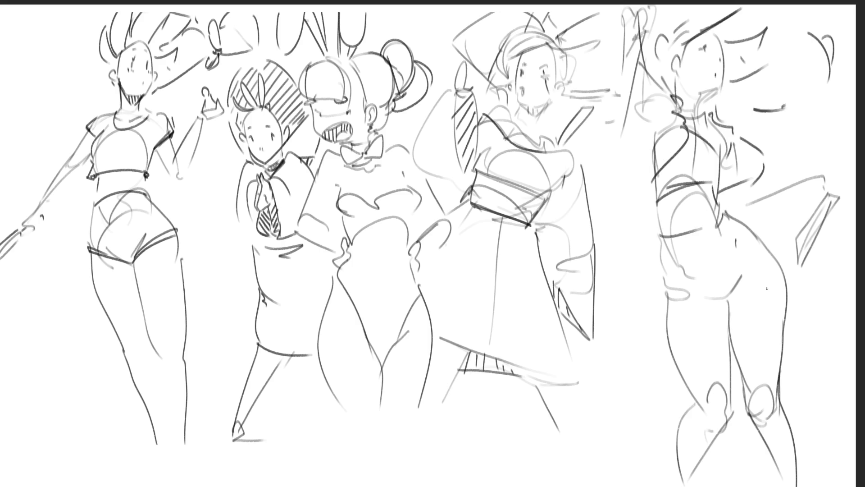
drag(663, 239, 754, 177)
drag(761, 184, 778, 260)
key(ctrl+z)
key(ctrl+z)
mouse_move(677, 235)
mouse_down()
mouse_move(751, 187)
mouse_move(776, 218)
mouse_up()
drag(774, 222, 739, 228)
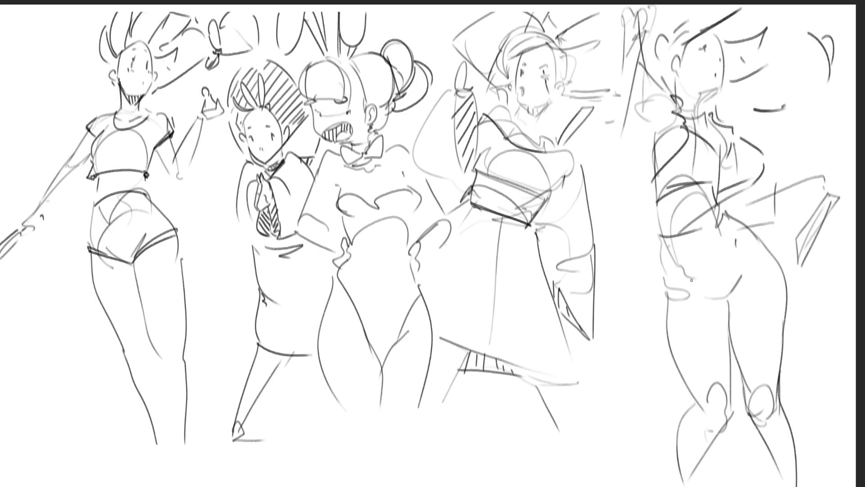
Add side strokes, an outstretched hand, and curves on both sides of the figure.
drag(666, 235, 706, 289)
drag(723, 224, 729, 256)
drag(776, 226, 775, 248)
mouse_move(795, 181)
mouse_down()
mouse_move(823, 175)
mouse_move(807, 186)
mouse_up()
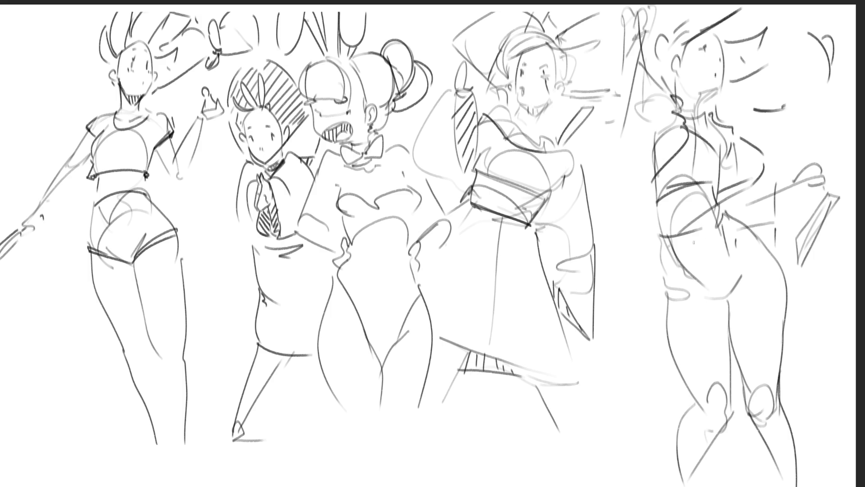
mouse_move(652, 240)
mouse_down()
mouse_move(635, 267)
mouse_move(664, 331)
mouse_up()
drag(806, 261, 849, 287)
drag(798, 351, 822, 363)
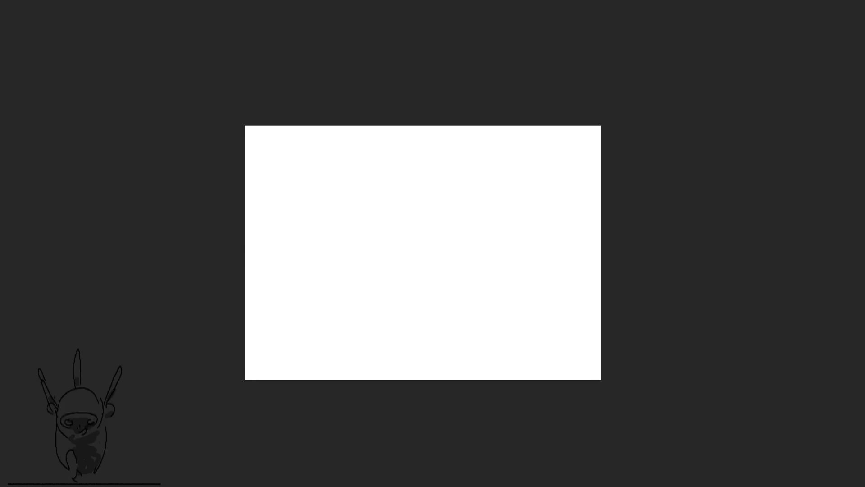
Crop-enlarge the canvas to the full screen width and begin a head outline at upper left.
key(c)
drag(601, 379, 817, 484)
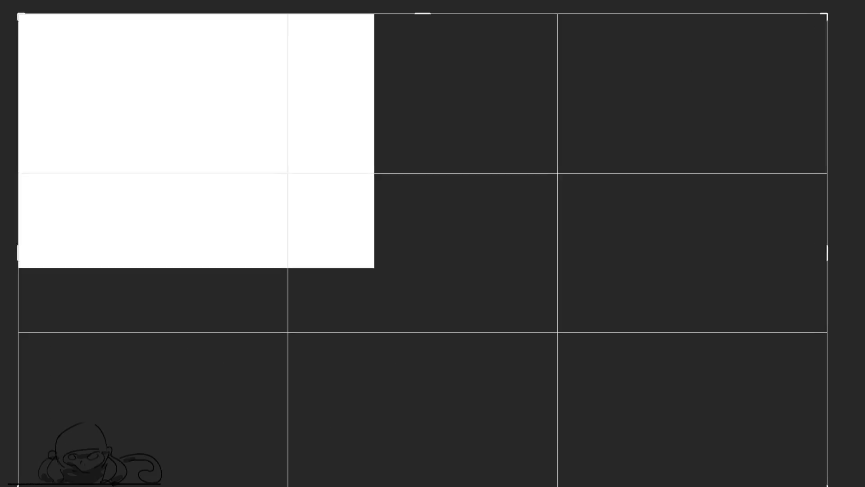
key(Return)
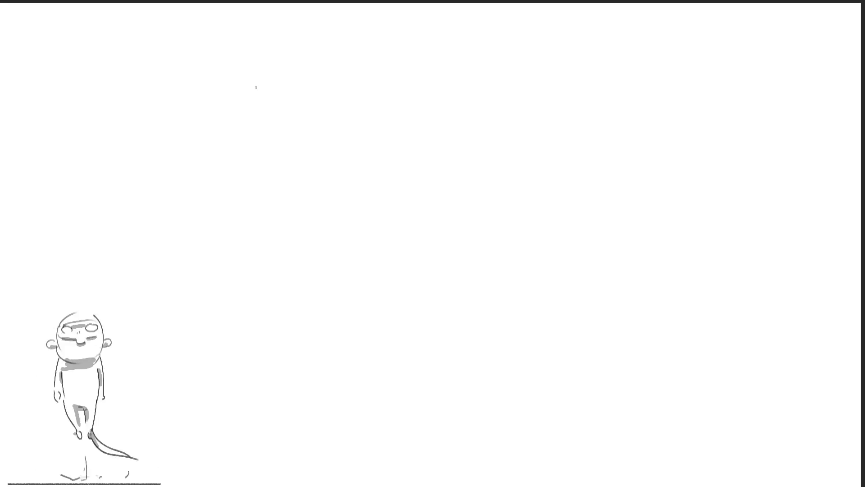
mouse_move(249, 94)
mouse_down()
mouse_move(255, 123)
mouse_move(268, 63)
mouse_move(290, 87)
mouse_move(257, 106)
mouse_move(285, 113)
mouse_move(259, 85)
mouse_up()
Add eyes, jaw line, hair and ear details to the new head.
drag(271, 86, 277, 90)
drag(258, 124, 283, 147)
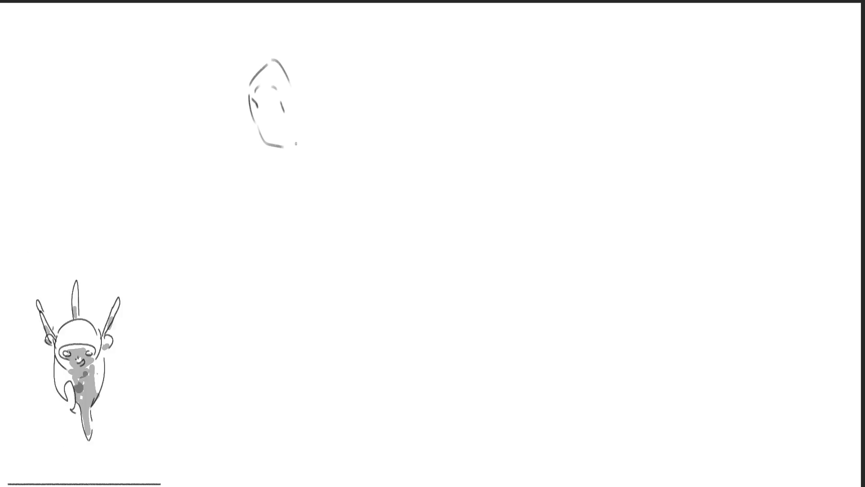
mouse_move(258, 121)
mouse_down()
mouse_move(265, 139)
mouse_move(300, 128)
mouse_move(315, 108)
mouse_up()
mouse_move(274, 66)
mouse_down()
mouse_move(295, 110)
mouse_move(313, 46)
mouse_up()
mouse_move(318, 58)
mouse_down()
mouse_move(324, 90)
mouse_move(329, 85)
mouse_up()
drag(321, 53, 323, 101)
mouse_move(320, 108)
mouse_down()
mouse_move(291, 161)
mouse_move(310, 126)
mouse_up()
Draw the neck, shoulder, torso, back contour and arm down to the hip.
drag(315, 126, 318, 142)
mouse_move(287, 177)
mouse_down()
mouse_move(318, 174)
mouse_move(318, 249)
mouse_move(298, 223)
mouse_up()
mouse_move(317, 162)
mouse_down()
mouse_move(338, 237)
mouse_move(329, 252)
mouse_move(334, 245)
mouse_move(384, 323)
mouse_up()
drag(312, 248, 379, 324)
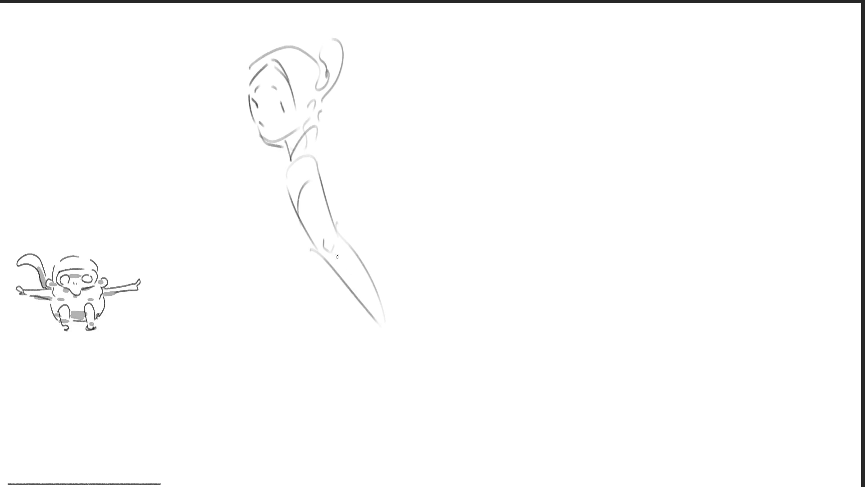
drag(295, 157, 315, 145)
drag(312, 146, 339, 221)
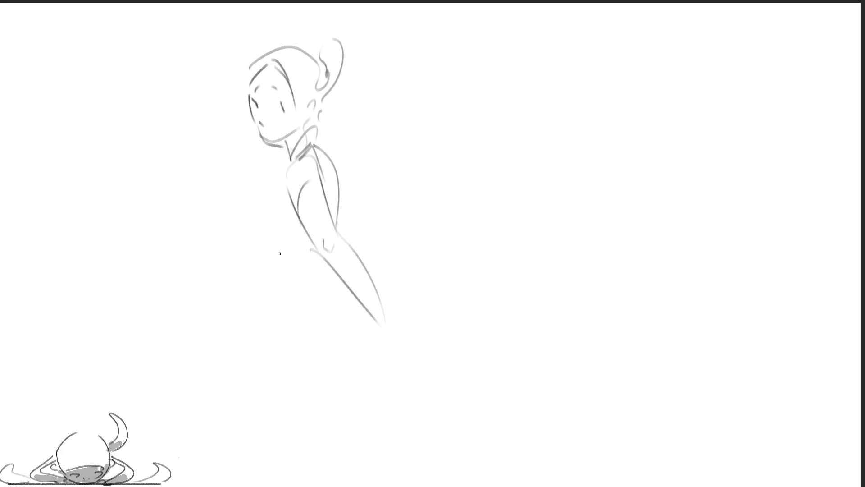
drag(287, 194, 281, 219)
mouse_move(284, 174)
mouse_down()
mouse_move(264, 272)
mouse_move(322, 286)
mouse_up()
Shape the lower torso, hip curves and upper leg lines.
drag(264, 275, 279, 324)
mouse_move(279, 324)
mouse_down()
mouse_move(304, 276)
mouse_move(341, 282)
mouse_up()
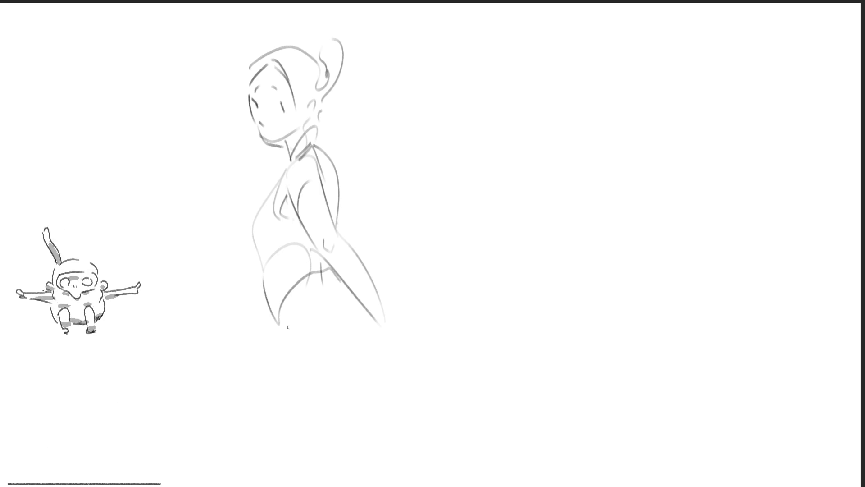
drag(266, 272, 318, 358)
drag(314, 274, 288, 315)
mouse_move(315, 275)
mouse_down()
mouse_move(331, 284)
mouse_move(321, 348)
mouse_up()
drag(331, 295, 427, 329)
drag(388, 297, 399, 293)
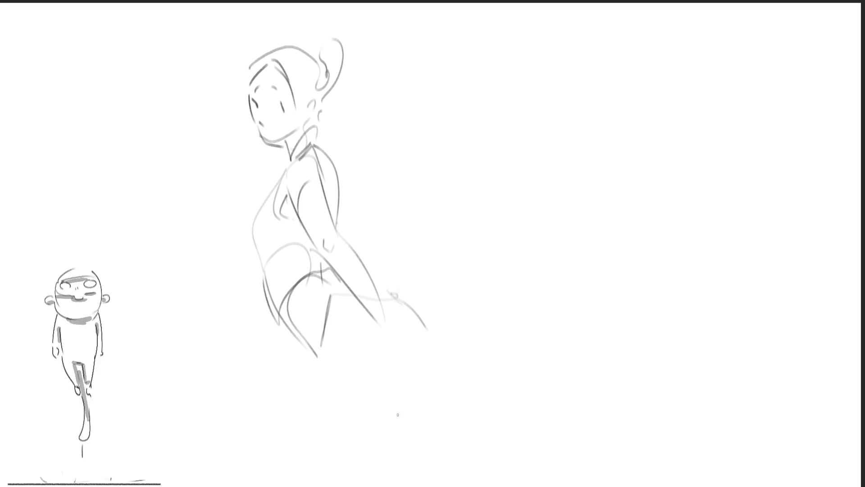
Draw the standing leg, kicked-back leg, flared skirt edge and a long diagonal above the head.
drag(317, 360, 348, 474)
mouse_move(336, 444)
mouse_down()
mouse_move(327, 372)
mouse_move(404, 450)
mouse_up()
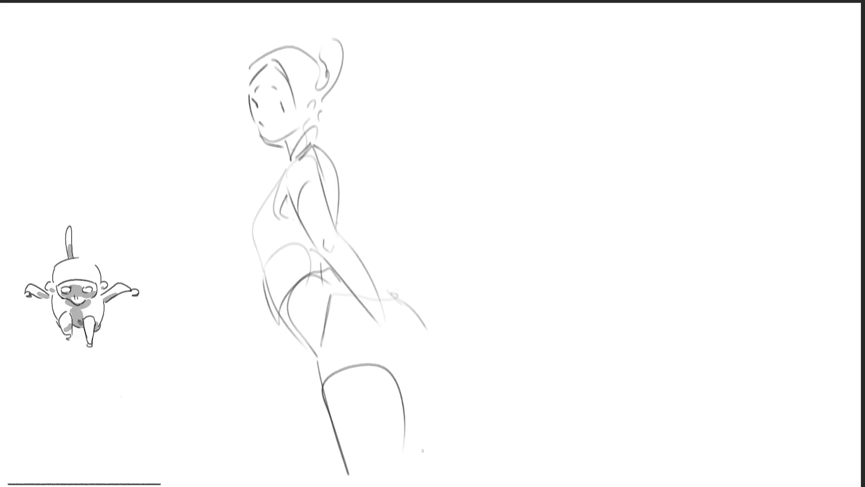
mouse_move(454, 345)
mouse_down()
mouse_move(435, 364)
mouse_move(492, 407)
mouse_up()
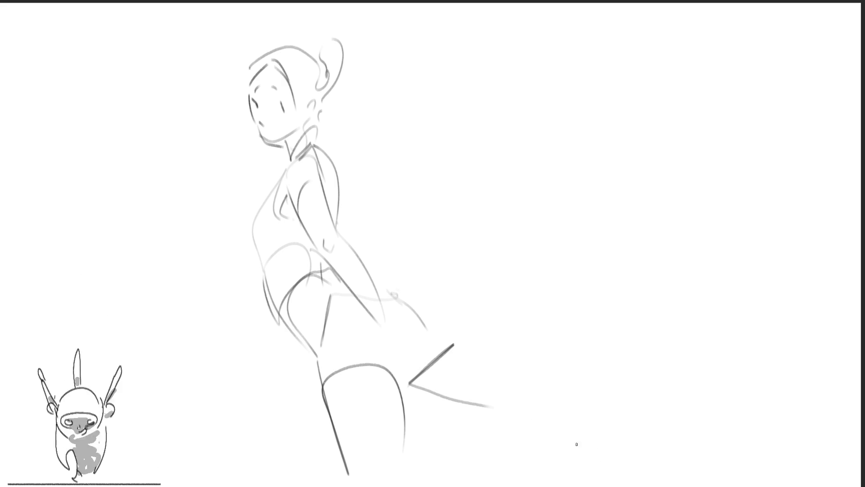
drag(401, 301, 454, 345)
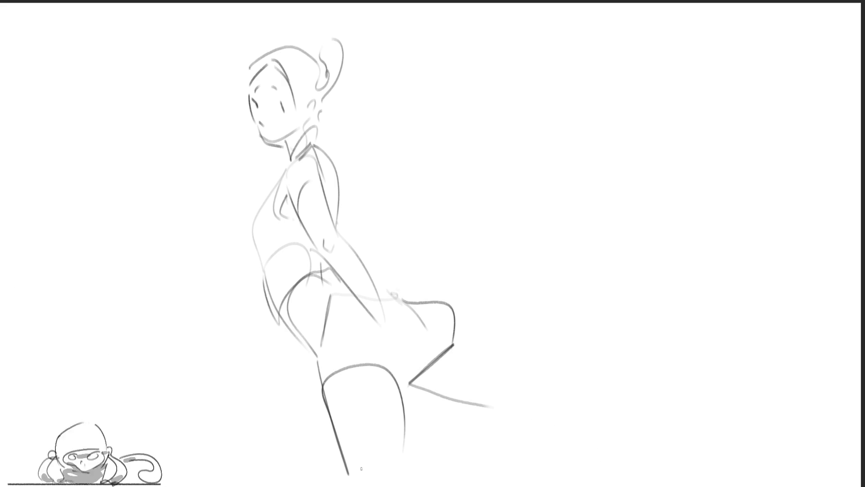
drag(179, 40, 265, 160)
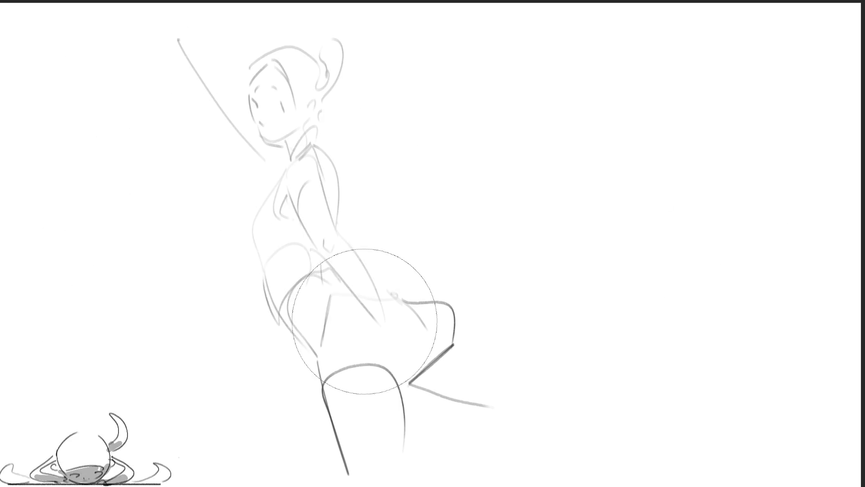
Lighten the whole leaning-figure sketch to a faint guide and draw a new head oval over it.
mouse_move(495, 413)
mouse_down()
mouse_move(421, 415)
mouse_move(260, 39)
mouse_up()
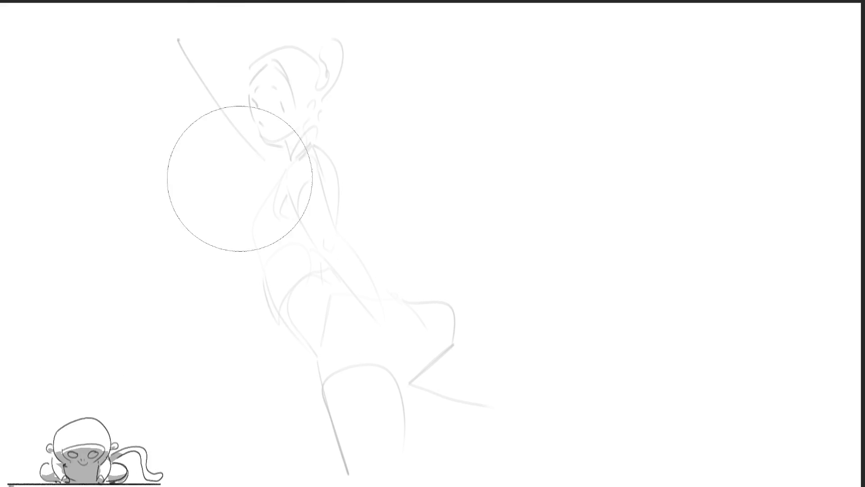
mouse_move(158, 20)
mouse_down()
mouse_move(396, 325)
mouse_move(394, 367)
mouse_move(381, 383)
mouse_move(206, 14)
mouse_up()
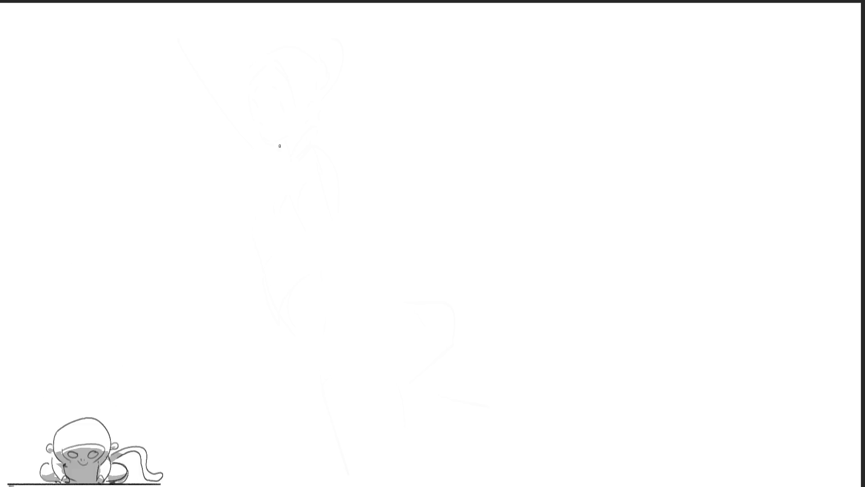
mouse_move(242, 155)
mouse_down()
mouse_move(242, 185)
mouse_move(261, 130)
mouse_move(283, 187)
mouse_move(266, 195)
mouse_move(274, 195)
mouse_up()
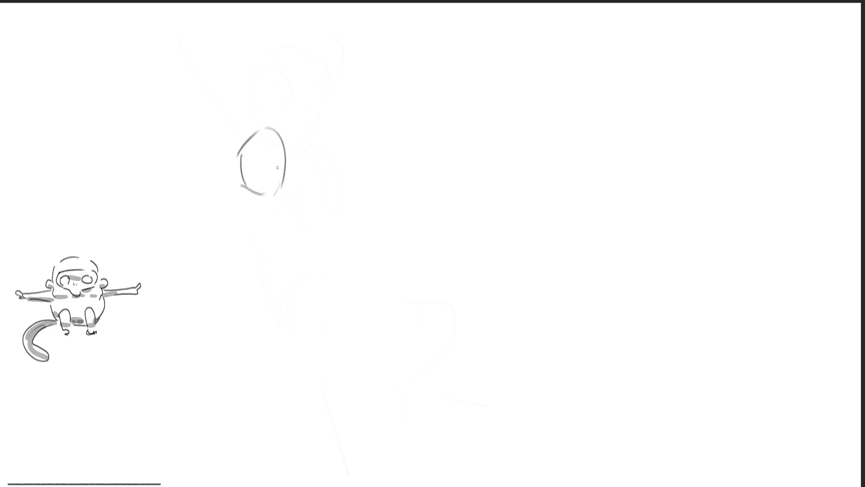
Mark the new head's face lines, mouth and ears, draw the jaw and neck, and undo the chin hatching.
mouse_move(268, 158)
mouse_down()
mouse_move(276, 160)
mouse_move(278, 149)
mouse_move(251, 169)
mouse_move(245, 153)
mouse_move(264, 141)
mouse_move(291, 173)
mouse_up()
click(259, 186)
drag(239, 171, 242, 182)
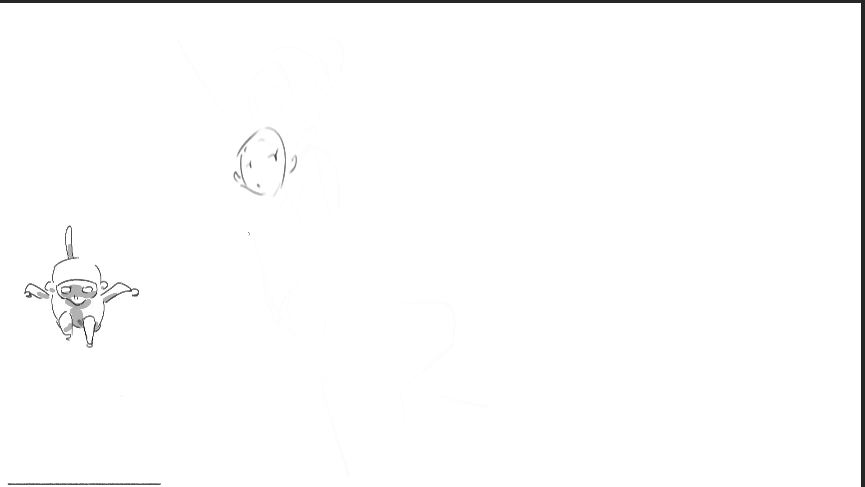
mouse_move(284, 177)
mouse_down()
mouse_move(255, 207)
mouse_move(268, 214)
mouse_up()
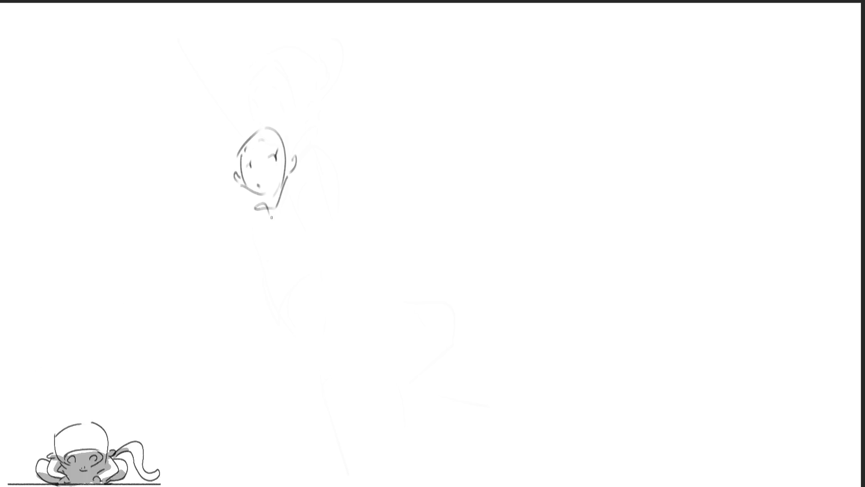
mouse_move(255, 200)
mouse_down()
mouse_move(289, 177)
mouse_move(271, 202)
mouse_up()
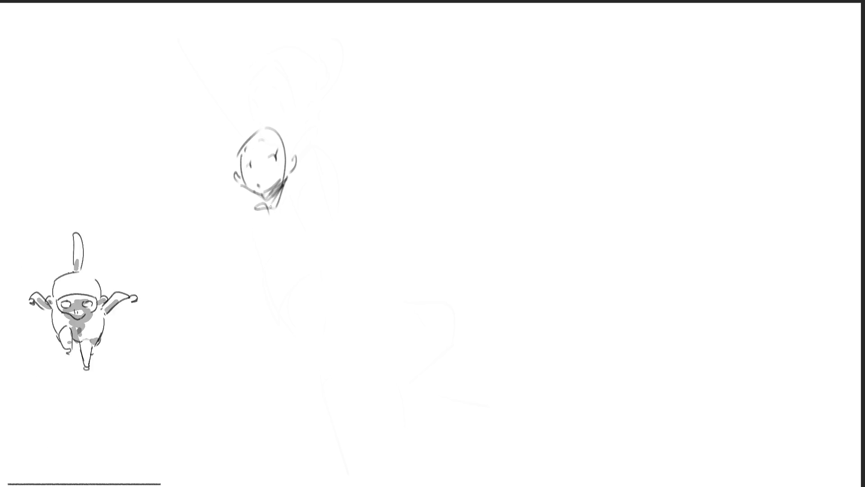
key(ctrl+z)
key(ctrl+z)
key(ctrl+z)
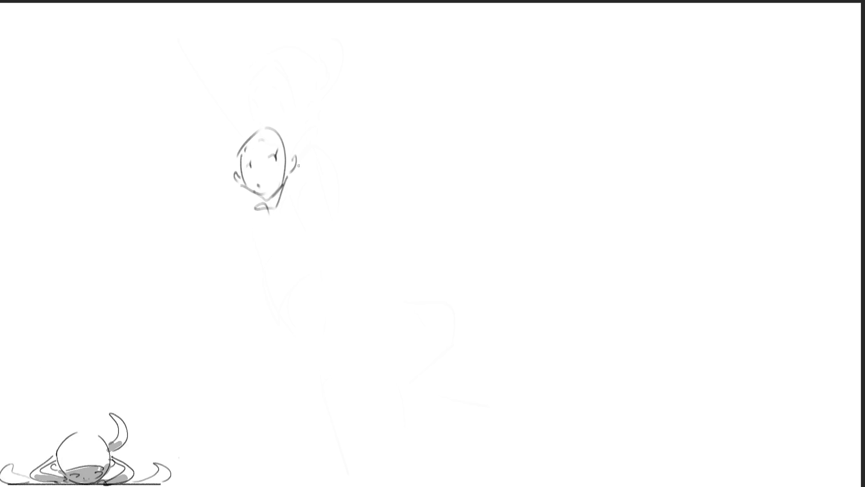
Sketch the chest oval, the raised hand and arm beside the chin, and the hip ellipse.
drag(288, 178, 270, 227)
mouse_move(263, 205)
mouse_down()
mouse_move(241, 244)
mouse_move(269, 235)
mouse_up()
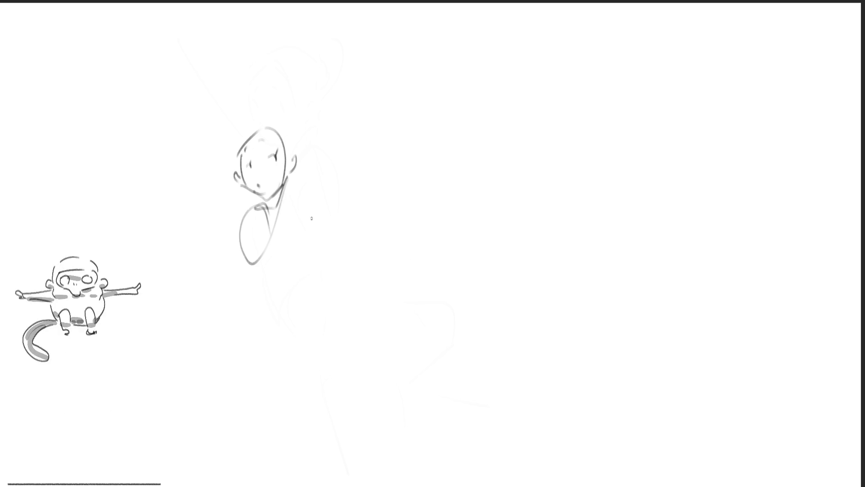
drag(296, 181, 298, 216)
mouse_move(288, 182)
mouse_down()
mouse_move(291, 206)
mouse_move(311, 203)
mouse_move(310, 181)
mouse_move(340, 179)
mouse_move(321, 205)
mouse_move(283, 223)
mouse_move(285, 232)
mouse_up()
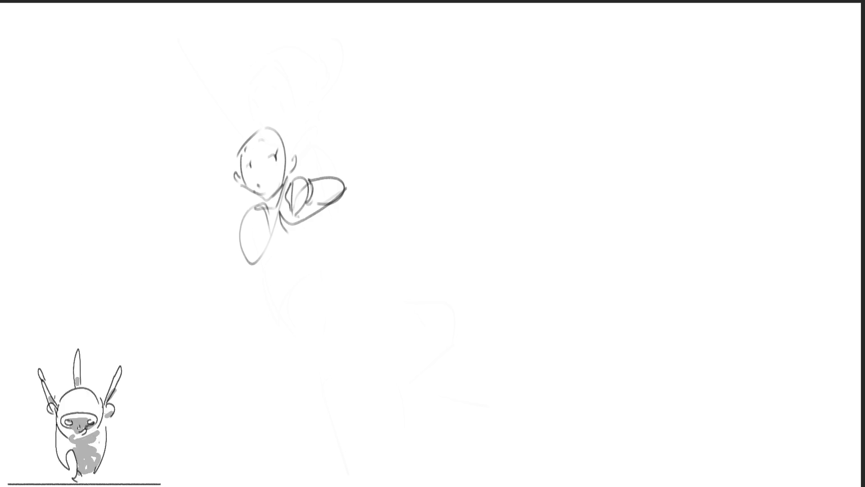
mouse_move(316, 212)
mouse_down()
mouse_move(289, 243)
mouse_move(232, 259)
mouse_move(279, 293)
mouse_up()
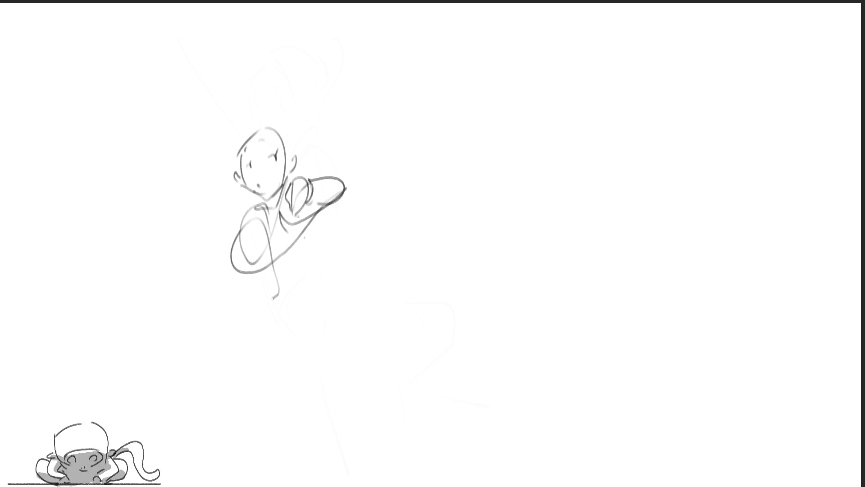
Draw the figure's long leg curves and foot down the page.
drag(266, 323, 290, 257)
mouse_move(280, 276)
mouse_down()
mouse_move(284, 345)
mouse_move(267, 369)
mouse_move(294, 334)
mouse_move(270, 359)
mouse_up()
mouse_move(228, 262)
mouse_down()
mouse_move(253, 372)
mouse_move(236, 355)
mouse_move(226, 312)
mouse_move(220, 347)
mouse_move(264, 434)
mouse_move(283, 315)
mouse_move(306, 401)
mouse_move(325, 417)
mouse_move(318, 437)
mouse_up()
drag(223, 380, 291, 475)
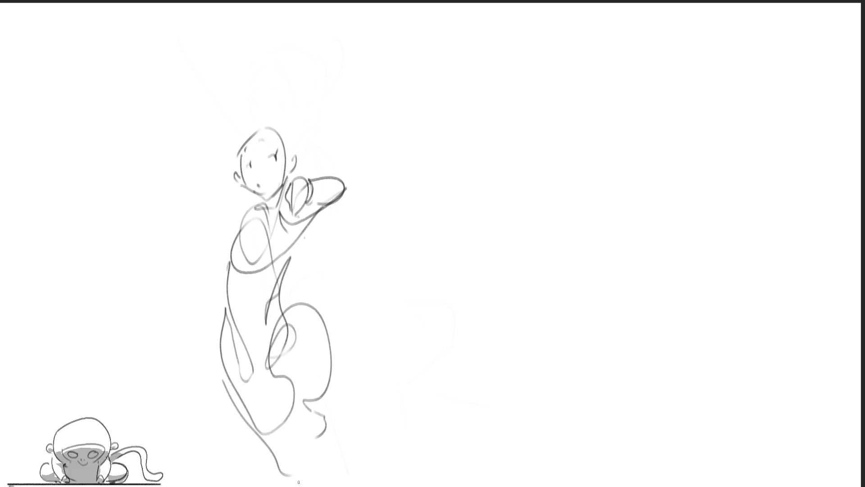
Add the left shoulder, redraw the right forearm with a fist, and start a second head oval at right.
drag(253, 205, 234, 232)
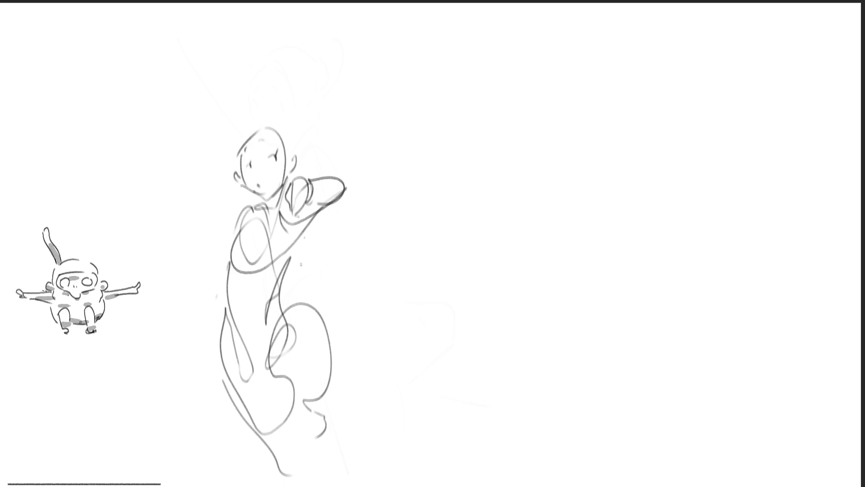
mouse_move(310, 245)
mouse_down()
mouse_move(285, 287)
mouse_move(316, 249)
mouse_move(367, 241)
mouse_move(321, 266)
mouse_move(337, 251)
mouse_up()
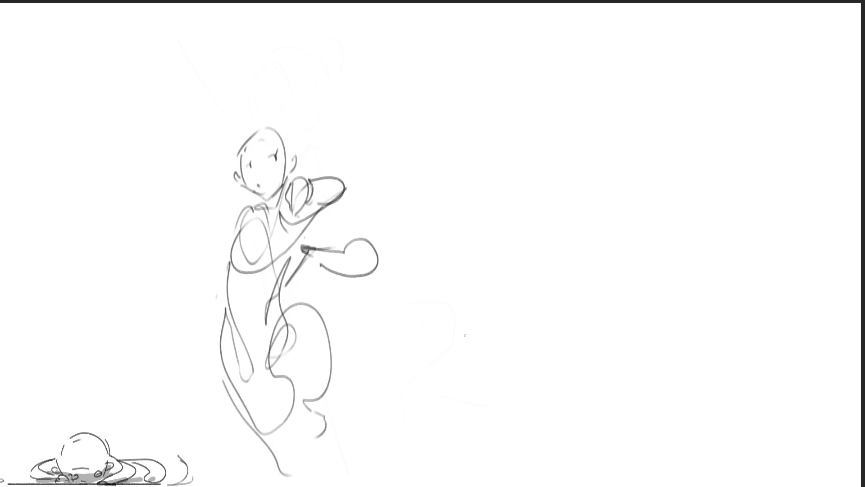
key(ctrl+z)
key(ctrl+z)
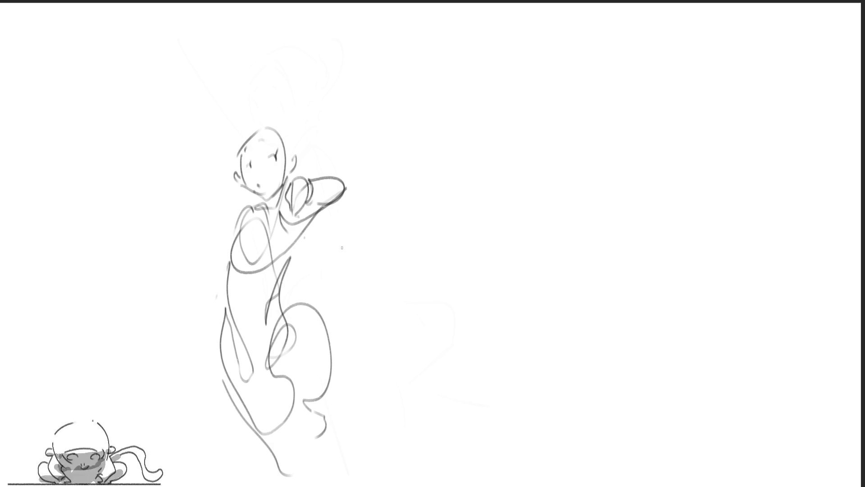
mouse_move(324, 250)
mouse_down()
mouse_move(333, 234)
mouse_move(302, 250)
mouse_move(288, 273)
mouse_up()
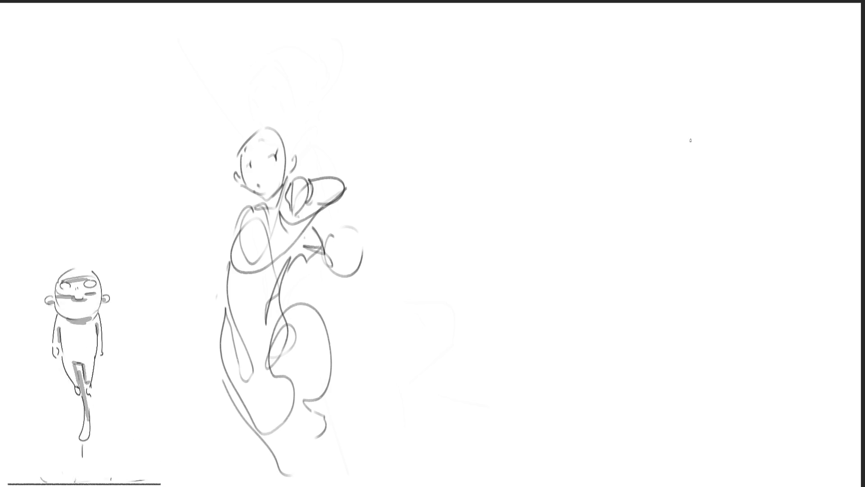
mouse_move(691, 144)
mouse_down()
mouse_move(686, 152)
mouse_move(698, 127)
mouse_move(720, 174)
mouse_up()
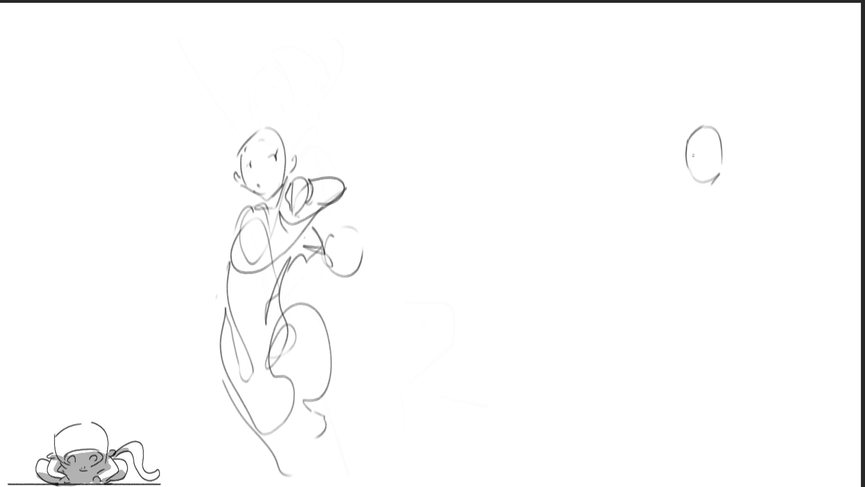
Add a face mark to the right head, redraw its neck, and draw the collarbones and shoulder line.
drag(692, 152, 720, 165)
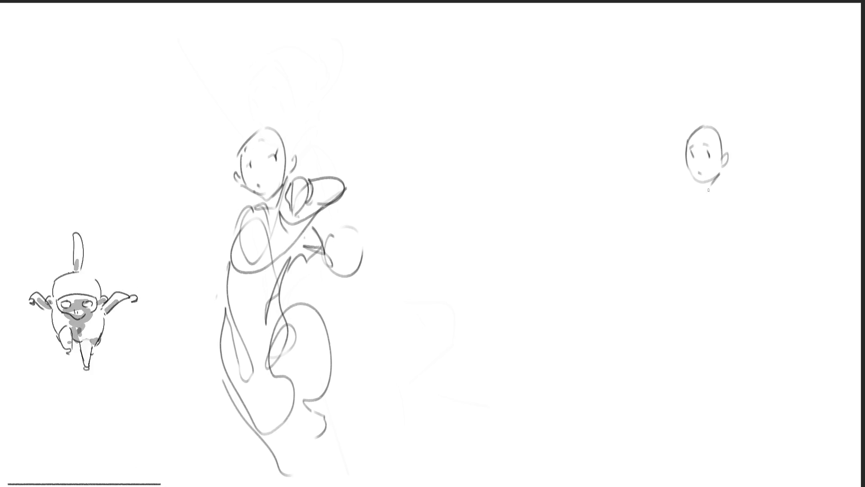
drag(701, 181, 714, 193)
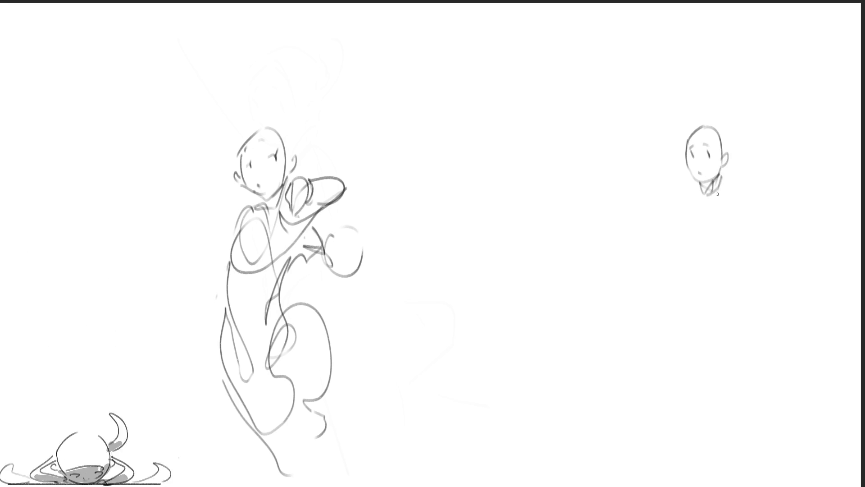
key(ctrl+z)
key(ctrl+z)
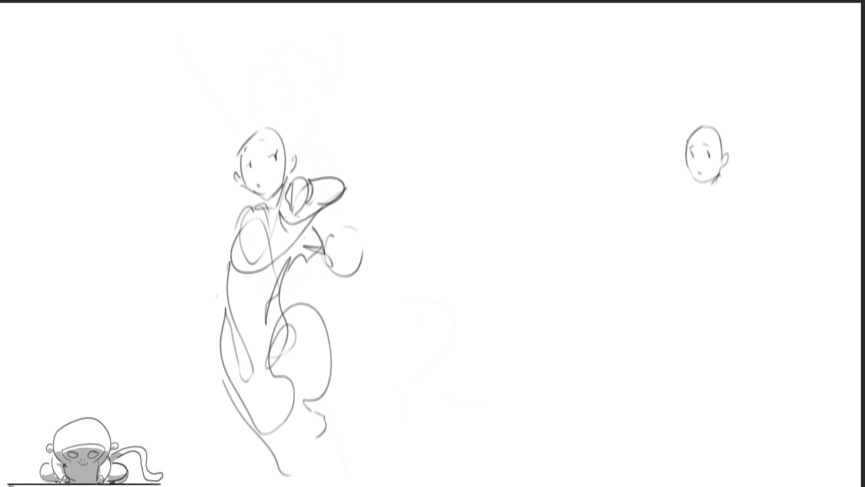
drag(721, 166, 713, 196)
drag(701, 182, 711, 195)
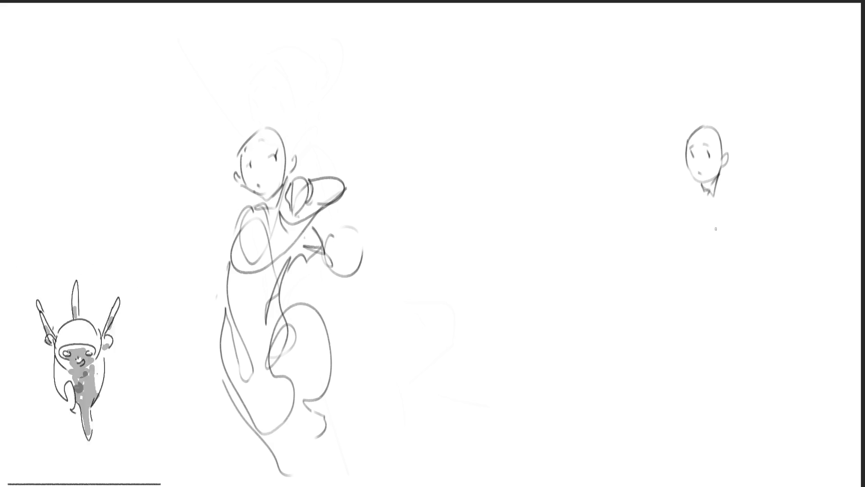
mouse_move(721, 180)
mouse_down()
mouse_move(708, 211)
mouse_move(685, 208)
mouse_up()
mouse_move(686, 214)
mouse_down()
mouse_move(730, 199)
mouse_move(743, 207)
mouse_up()
Sketch the right figure's torso, hips and legs to the bottom, plus a V beside it.
mouse_move(687, 217)
mouse_down()
mouse_move(706, 263)
mouse_move(735, 283)
mouse_move(701, 278)
mouse_move(729, 313)
mouse_up()
drag(699, 278, 700, 289)
mouse_move(698, 279)
mouse_down()
mouse_move(703, 350)
mouse_move(715, 364)
mouse_up()
drag(719, 322, 725, 340)
drag(693, 289, 727, 453)
mouse_move(721, 411)
mouse_down()
mouse_move(692, 326)
mouse_move(752, 280)
mouse_move(757, 446)
mouse_move(731, 461)
mouse_up()
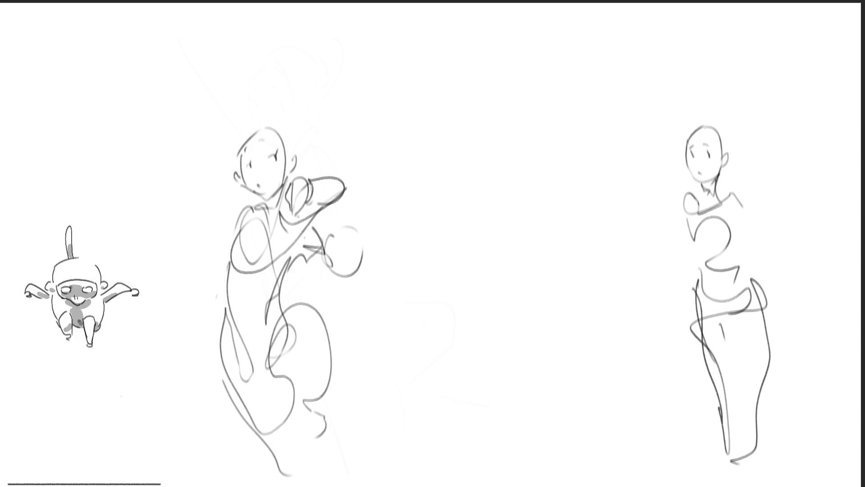
drag(682, 197, 688, 229)
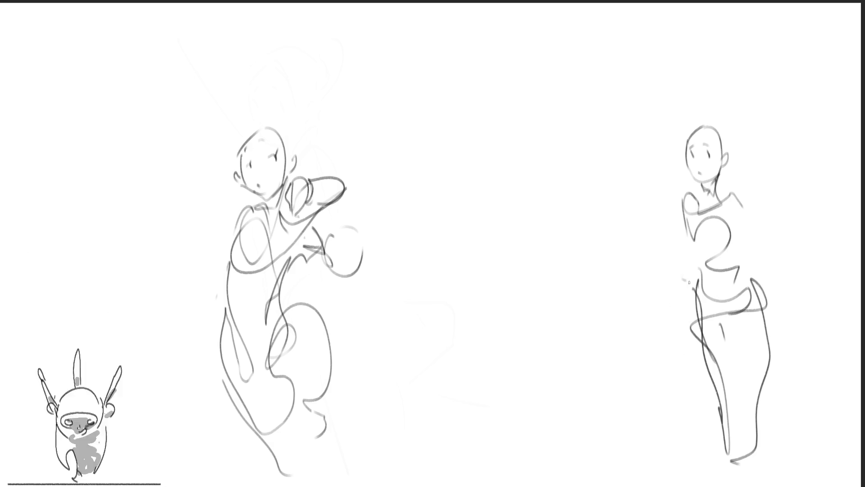
drag(757, 210, 763, 237)
drag(771, 192, 766, 245)
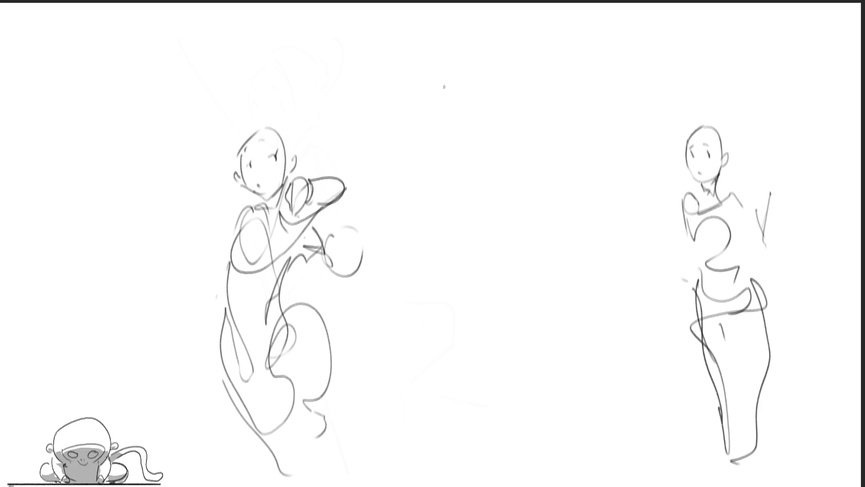
Outline a new head near the top centre with jaw, face curves, ear and shoulder.
mouse_move(438, 125)
mouse_down()
mouse_move(432, 135)
mouse_move(461, 88)
mouse_move(478, 143)
mouse_move(462, 153)
mouse_up()
drag(467, 118, 428, 129)
drag(446, 98, 433, 108)
mouse_move(463, 141)
mouse_down()
mouse_move(454, 146)
mouse_move(482, 96)
mouse_move(480, 140)
mouse_move(491, 136)
mouse_move(491, 110)
mouse_move(519, 108)
mouse_move(493, 140)
mouse_up()
drag(495, 137, 437, 166)
Draw the leaping figure's torso, long body line, swept-back arm arc and loops.
drag(461, 162, 428, 185)
mouse_move(460, 180)
mouse_down()
mouse_move(431, 194)
mouse_move(412, 245)
mouse_up()
mouse_move(456, 171)
mouse_down()
mouse_move(406, 293)
mouse_move(499, 137)
mouse_move(548, 27)
mouse_move(562, 45)
mouse_up()
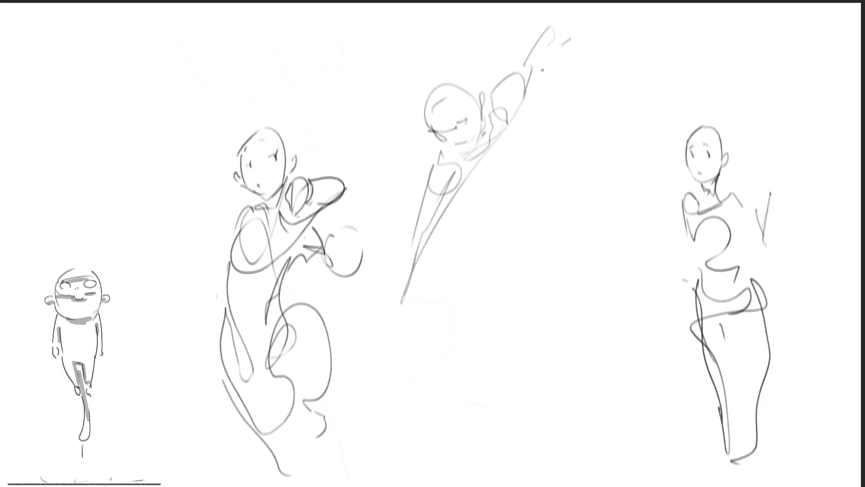
mouse_move(462, 89)
mouse_down()
mouse_move(549, 100)
mouse_move(561, 91)
mouse_move(541, 149)
mouse_move(602, 90)
mouse_up()
drag(502, 141, 564, 146)
mouse_move(611, 92)
mouse_down()
mouse_move(654, 95)
mouse_move(645, 106)
mouse_up()
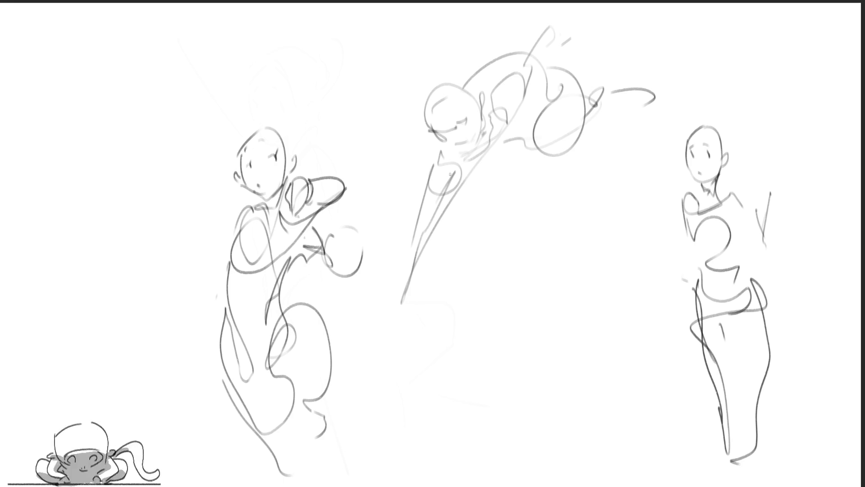
mouse_move(419, 123)
mouse_down()
mouse_move(417, 113)
mouse_move(468, 81)
mouse_up()
drag(457, 110, 498, 45)
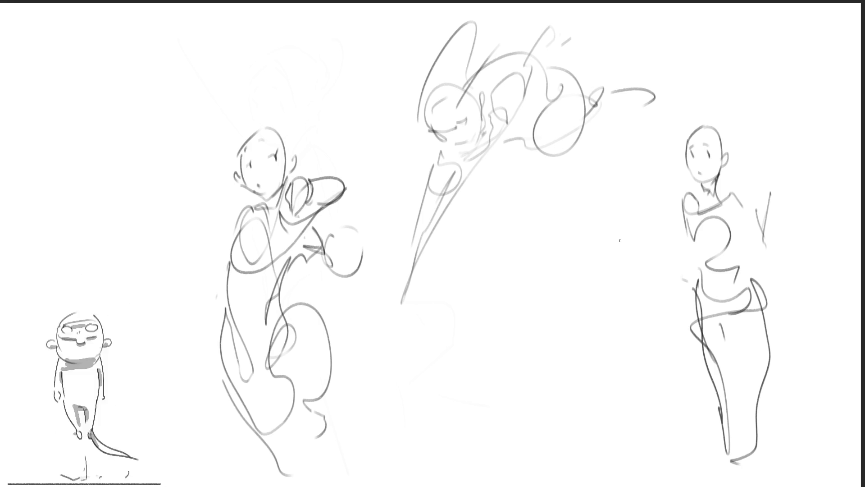
Sketch a small head below with an eye, jawline, neck and a pointed cowl shape.
mouse_move(520, 201)
mouse_down()
mouse_move(546, 185)
mouse_move(562, 224)
mouse_up()
drag(517, 233, 559, 243)
mouse_move(533, 202)
mouse_down()
mouse_move(528, 205)
mouse_move(539, 197)
mouse_up()
drag(546, 227, 543, 233)
drag(512, 233, 550, 247)
drag(518, 250, 525, 258)
mouse_move(508, 221)
mouse_down()
mouse_move(516, 259)
mouse_move(490, 227)
mouse_move(512, 248)
mouse_up()
drag(514, 261, 527, 249)
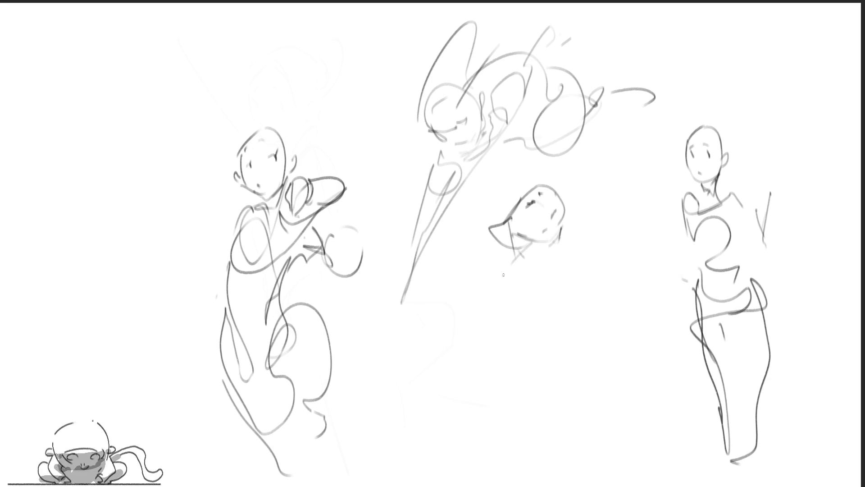
Undo the cowl strokes and add a side line, ear curve and under-chin strokes to the small head.
key(ctrl+z)
key(ctrl+z)
drag(511, 217, 532, 252)
drag(512, 200, 508, 217)
mouse_move(538, 246)
mouse_down()
mouse_move(542, 261)
mouse_move(563, 261)
mouse_up()
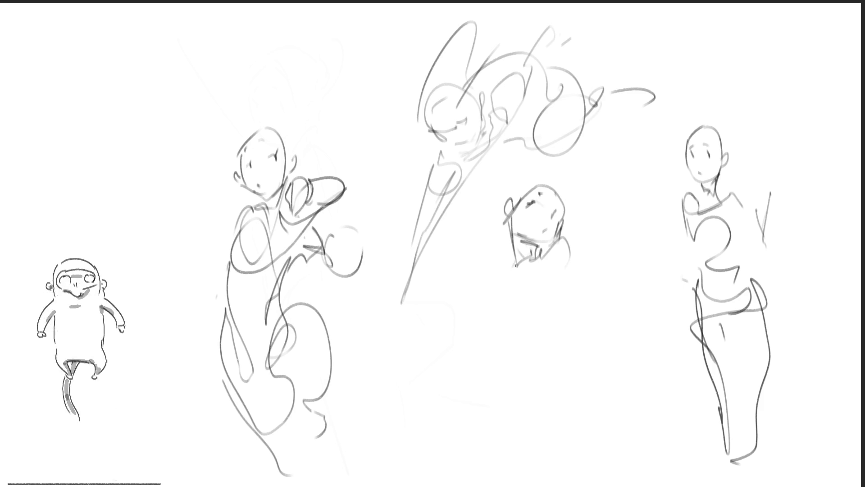
Draw the reclining figure's shoulders, diagonal arm strokes, torso and body.
mouse_move(513, 264)
mouse_down()
mouse_move(501, 247)
mouse_move(473, 293)
mouse_up()
mouse_move(514, 256)
mouse_down()
mouse_move(478, 288)
mouse_move(585, 224)
mouse_move(601, 232)
mouse_up()
mouse_move(509, 300)
mouse_down()
mouse_move(627, 204)
mouse_move(602, 223)
mouse_move(623, 181)
mouse_move(591, 274)
mouse_up()
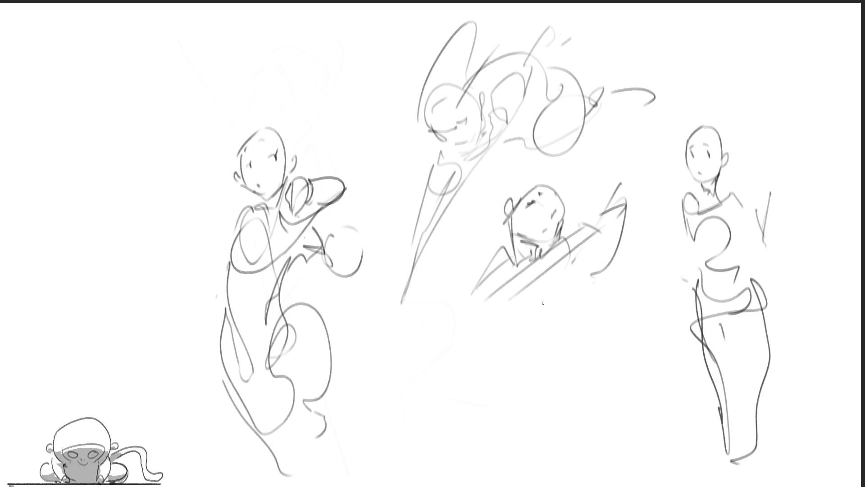
mouse_move(467, 315)
mouse_down()
mouse_move(567, 304)
mouse_move(526, 316)
mouse_up()
mouse_move(587, 273)
mouse_down()
mouse_move(580, 284)
mouse_move(515, 300)
mouse_move(570, 278)
mouse_up()
mouse_move(571, 284)
mouse_down()
mouse_move(556, 333)
mouse_move(486, 363)
mouse_move(569, 334)
mouse_up()
drag(569, 338, 559, 368)
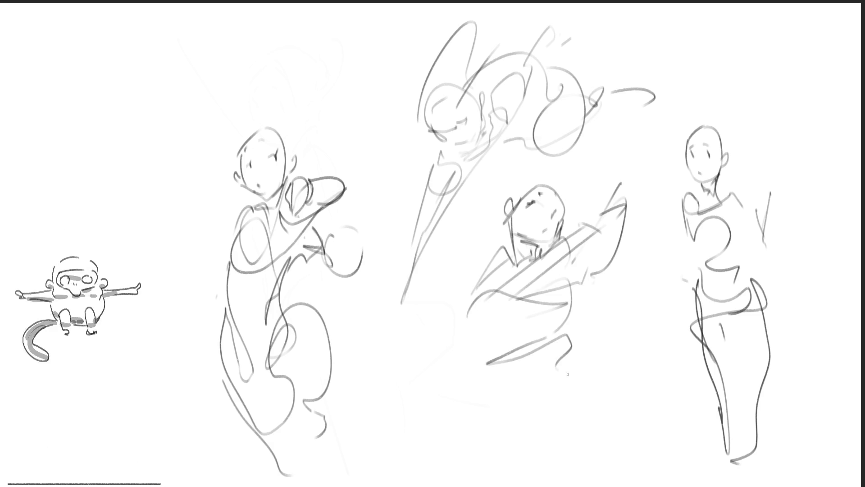
Add the large hip loop, sweeping leg curves to the bottom, and a waist curve.
mouse_move(483, 395)
mouse_down()
mouse_move(450, 320)
mouse_move(561, 385)
mouse_up()
drag(540, 403, 482, 421)
drag(485, 426, 522, 444)
drag(504, 441, 474, 427)
mouse_move(452, 374)
mouse_down()
mouse_move(406, 361)
mouse_move(451, 453)
mouse_move(421, 471)
mouse_up()
mouse_move(448, 464)
mouse_down()
mouse_move(557, 446)
mouse_move(566, 390)
mouse_up()
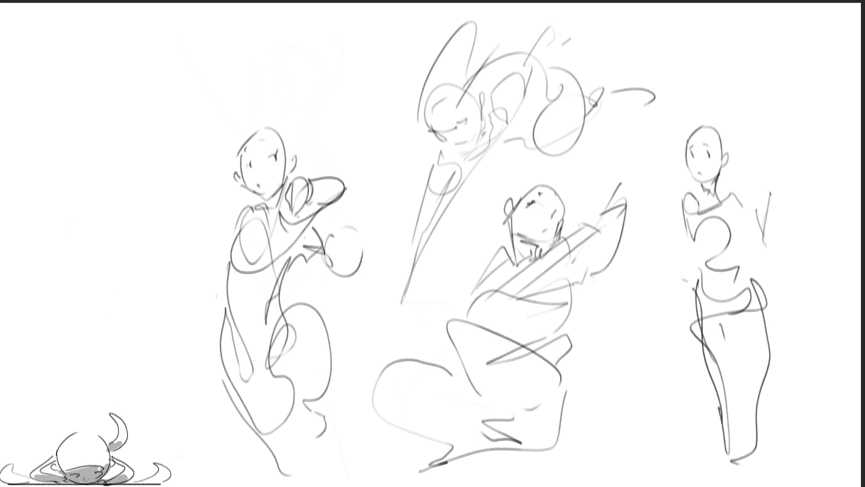
mouse_move(577, 291)
mouse_down()
mouse_move(559, 356)
mouse_move(584, 422)
mouse_move(547, 437)
mouse_up()
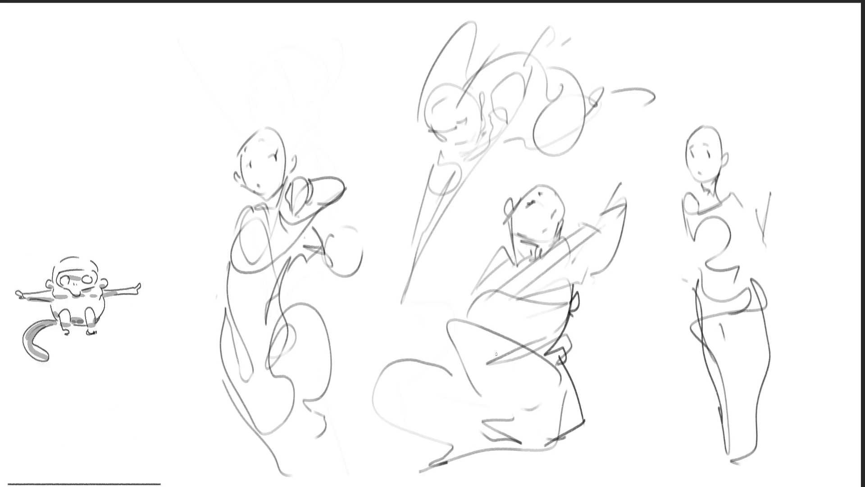
Darken the seated figure's leg and knee lines, and add a raised hand and hair bun.
mouse_move(484, 343)
mouse_down()
mouse_move(523, 441)
mouse_move(511, 444)
mouse_up()
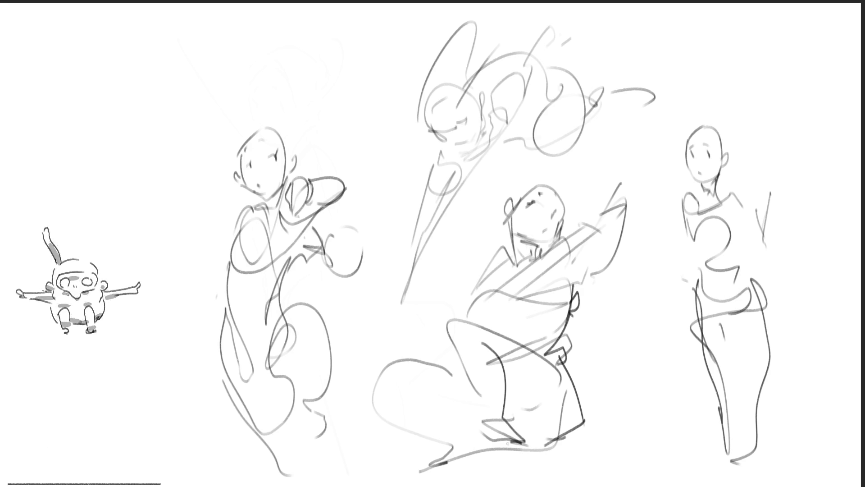
drag(403, 386, 526, 413)
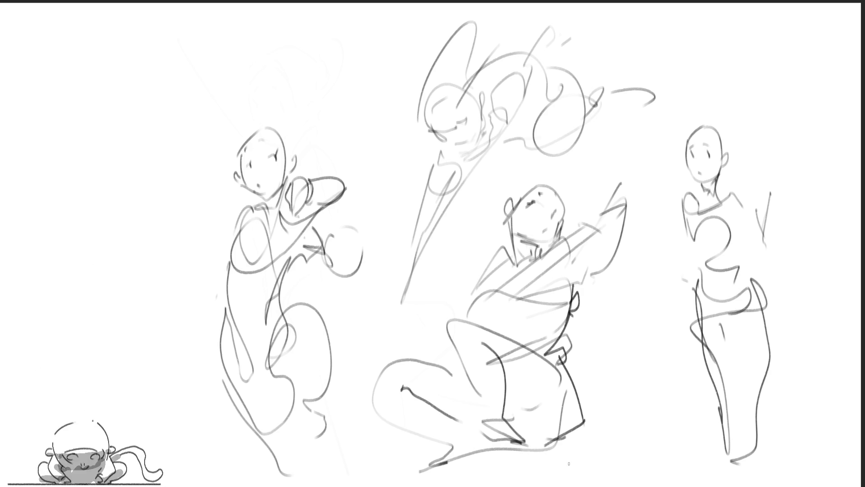
mouse_move(608, 161)
mouse_down()
mouse_move(578, 174)
mouse_move(622, 156)
mouse_move(624, 196)
mouse_up()
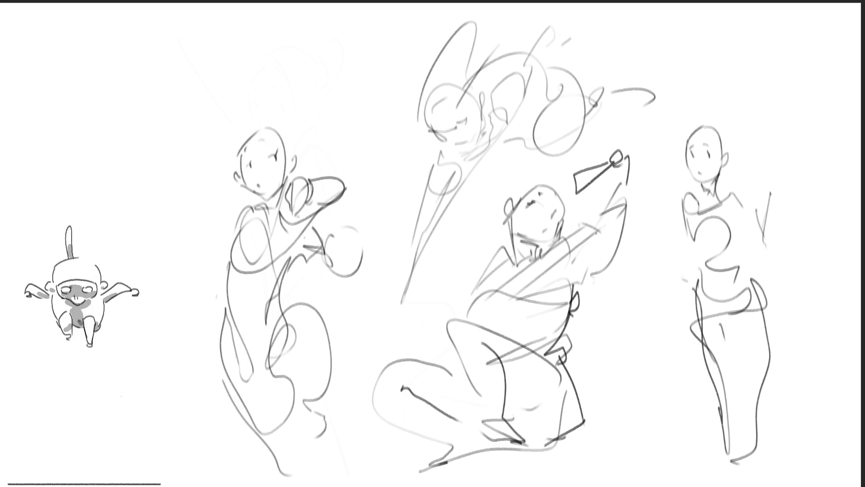
drag(513, 195, 507, 203)
mouse_move(509, 156)
mouse_down()
mouse_move(513, 182)
mouse_move(529, 169)
mouse_up()
drag(538, 167, 571, 221)
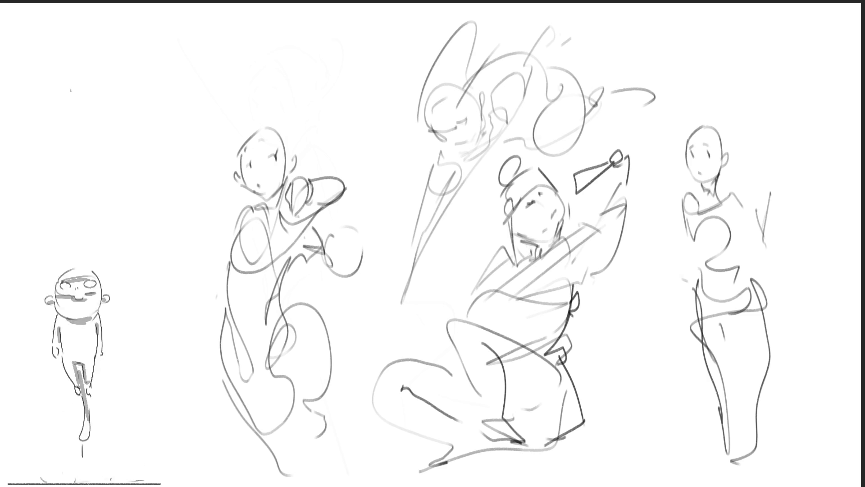
Outline a new head at the top-left with a chin curve and ear loop.
mouse_move(64, 91)
mouse_down()
mouse_move(76, 127)
mouse_move(75, 72)
mouse_move(112, 76)
mouse_up()
drag(82, 124, 97, 127)
mouse_move(84, 92)
mouse_down()
mouse_move(89, 118)
mouse_move(111, 127)
mouse_move(114, 90)
mouse_move(129, 85)
mouse_move(120, 116)
mouse_move(116, 81)
mouse_move(108, 127)
mouse_up()
Draw the top-left figure's looped shoulder, diagonal arm lines and long back arc.
drag(118, 130, 142, 145)
mouse_move(133, 88)
mouse_down()
mouse_move(155, 119)
mouse_move(167, 160)
mouse_up()
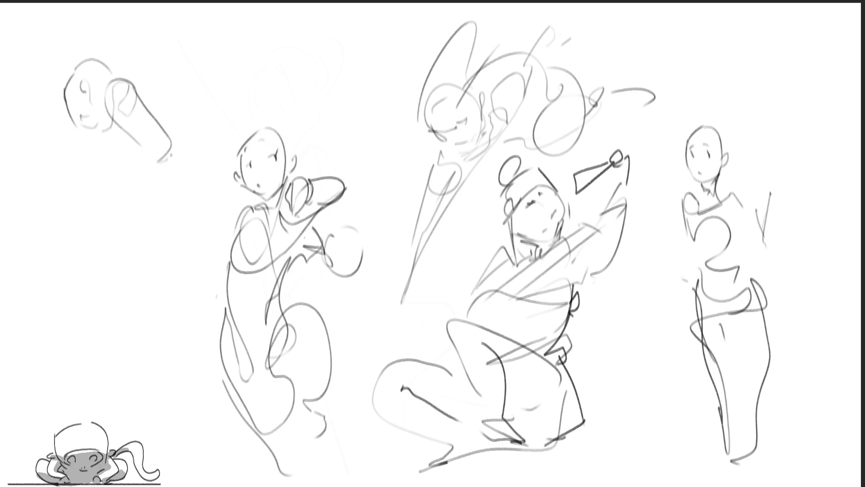
mouse_move(110, 87)
mouse_down()
mouse_move(209, 98)
mouse_move(229, 140)
mouse_move(162, 204)
mouse_up()
drag(232, 122, 245, 147)
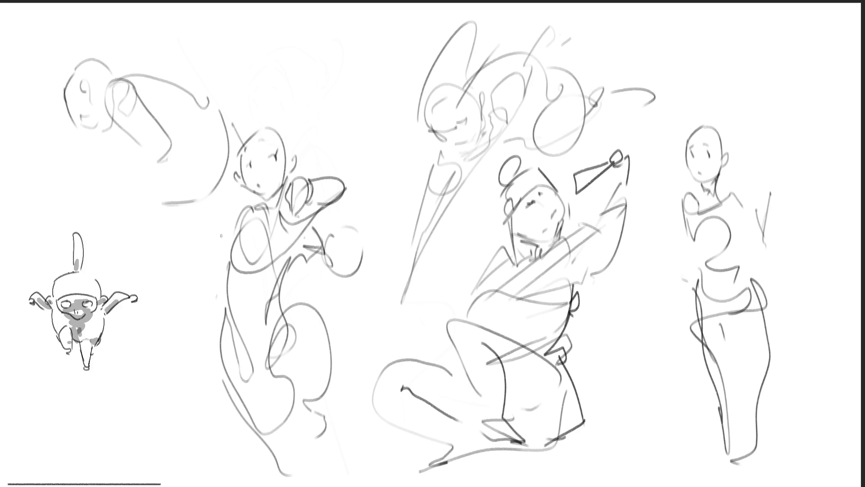
Sketch the crouching thigh, lower legs and foot, plus a line along the middle figure's arm.
mouse_move(155, 159)
mouse_down()
mouse_move(106, 207)
mouse_move(157, 207)
mouse_up()
drag(94, 194, 162, 248)
mouse_move(123, 239)
mouse_down()
mouse_move(136, 206)
mouse_move(181, 249)
mouse_up()
mouse_move(181, 258)
mouse_down()
mouse_move(170, 287)
mouse_move(186, 288)
mouse_move(177, 285)
mouse_up()
drag(189, 207, 233, 213)
mouse_move(311, 207)
mouse_down()
mouse_move(348, 227)
mouse_move(397, 278)
mouse_up()
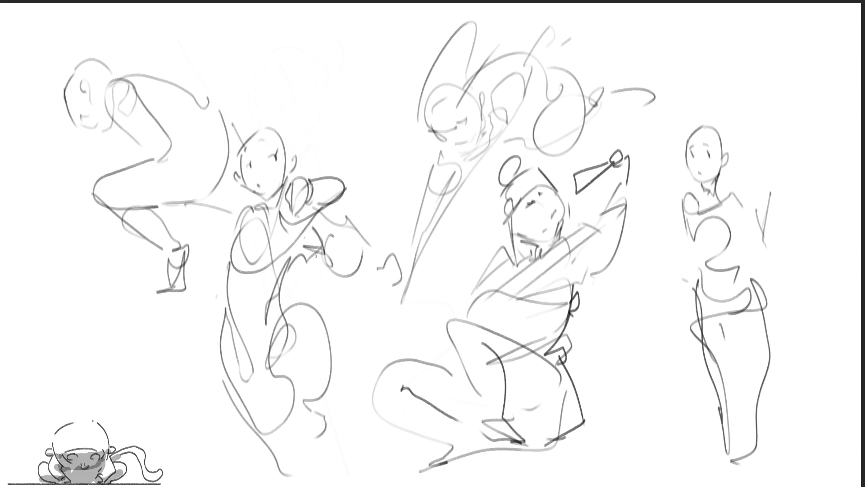
Add an arm line, a long straight spear, torso strokes and a ground line beneath.
drag(129, 138, 46, 141)
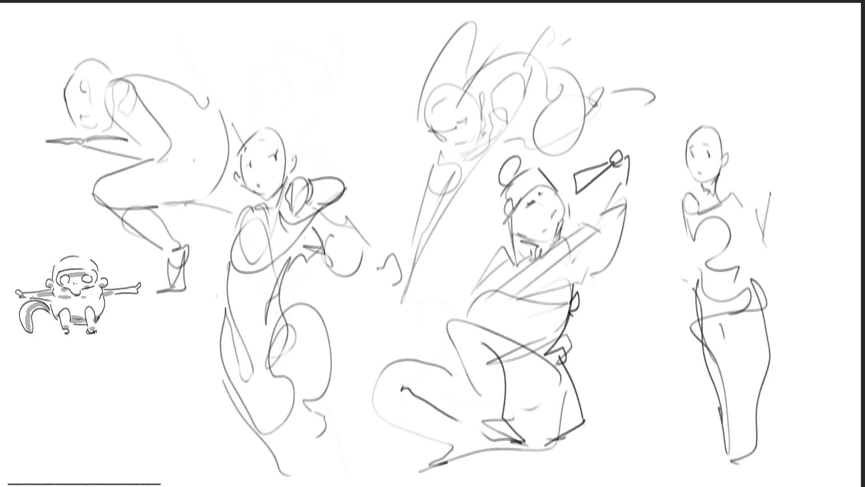
mouse_move(135, 73)
mouse_down()
mouse_move(194, 85)
mouse_move(178, 72)
mouse_move(224, 102)
mouse_up()
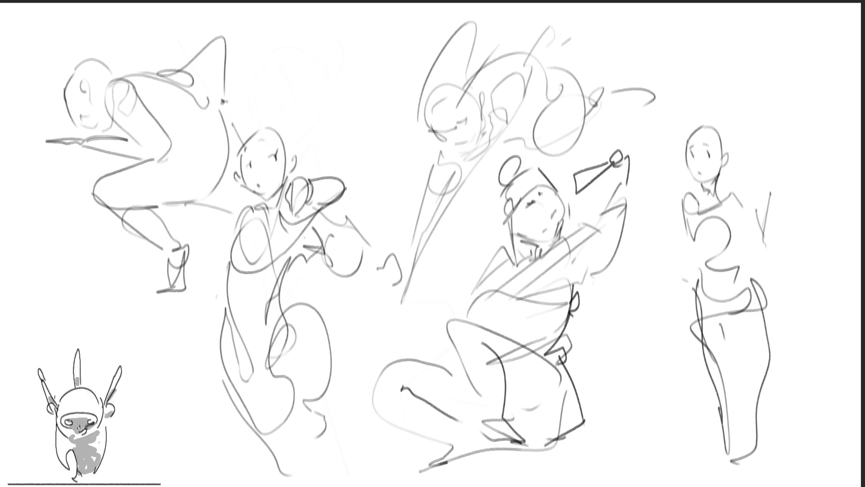
mouse_move(76, 140)
mouse_down()
mouse_move(24, 150)
mouse_move(322, 68)
mouse_move(352, 69)
mouse_up()
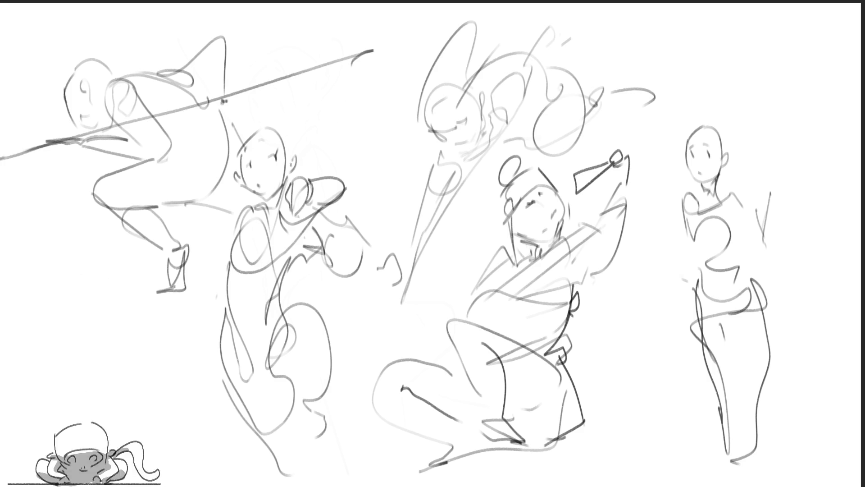
mouse_move(179, 146)
mouse_down()
mouse_move(230, 126)
mouse_move(217, 195)
mouse_move(249, 193)
mouse_up()
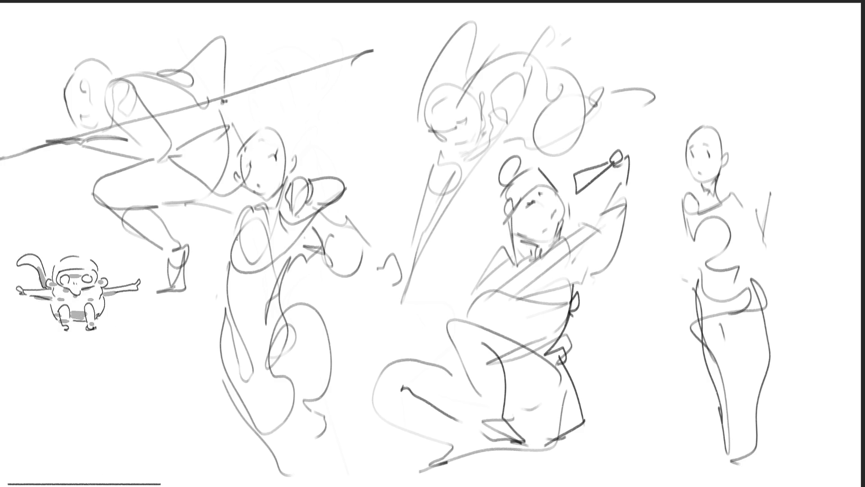
drag(122, 299, 220, 298)
drag(354, 297, 389, 288)
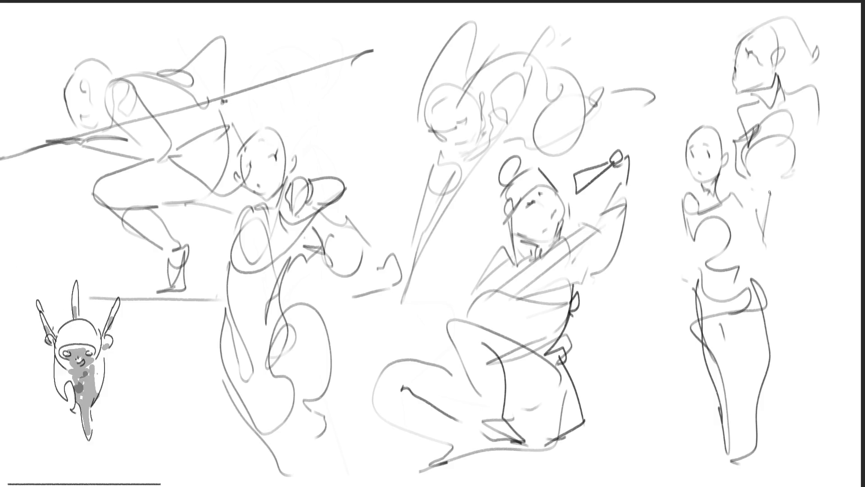
Sketch a new top-right figure beside the far-right one with head, shoulders, chest and lower body.
mouse_move(823, 125)
mouse_down()
mouse_move(772, 284)
mouse_move(786, 280)
mouse_up()
mouse_move(776, 185)
mouse_down()
mouse_move(826, 162)
mouse_move(830, 122)
mouse_move(835, 223)
mouse_up()
drag(834, 154, 838, 207)
mouse_move(840, 171)
mouse_down()
mouse_move(834, 187)
mouse_move(861, 185)
mouse_up()
mouse_move(786, 228)
mouse_down()
mouse_move(854, 254)
mouse_move(828, 274)
mouse_up()
mouse_move(796, 246)
mouse_down()
mouse_move(826, 279)
mouse_move(855, 367)
mouse_up()
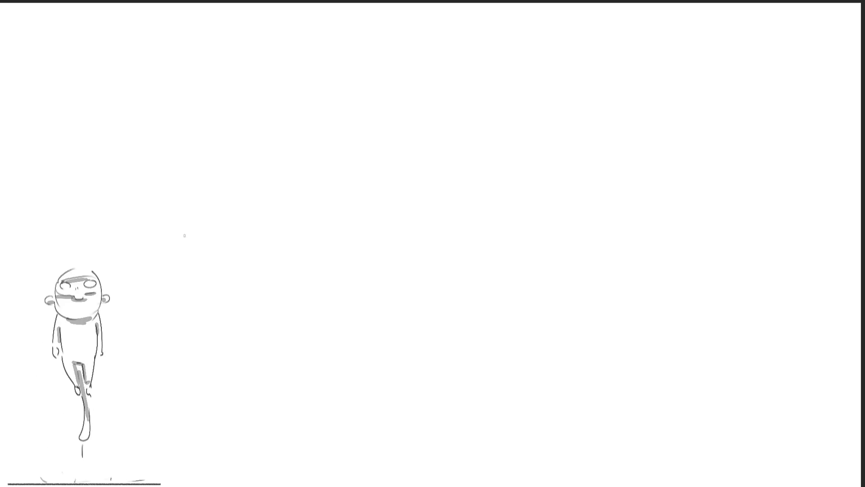
Draw a head oval with face marks and an ear, then the neck and chest curl.
mouse_move(202, 149)
mouse_down()
mouse_move(219, 102)
mouse_move(236, 158)
mouse_move(229, 178)
mouse_up()
drag(234, 128, 206, 138)
drag(229, 109, 233, 114)
drag(223, 153, 254, 122)
drag(239, 166, 232, 193)
mouse_move(218, 202)
mouse_down()
mouse_move(231, 219)
mouse_move(221, 235)
mouse_move(208, 225)
mouse_move(210, 192)
mouse_move(188, 228)
mouse_move(183, 205)
mouse_move(248, 194)
mouse_move(253, 222)
mouse_up()
Add the hip loop and two long legs down to the feet and ankles.
mouse_move(251, 255)
mouse_down()
mouse_move(240, 336)
mouse_move(231, 344)
mouse_up()
mouse_move(194, 253)
mouse_down()
mouse_move(178, 261)
mouse_move(201, 325)
mouse_up()
mouse_move(166, 267)
mouse_down()
mouse_move(190, 444)
mouse_move(224, 346)
mouse_move(240, 463)
mouse_move(222, 485)
mouse_up()
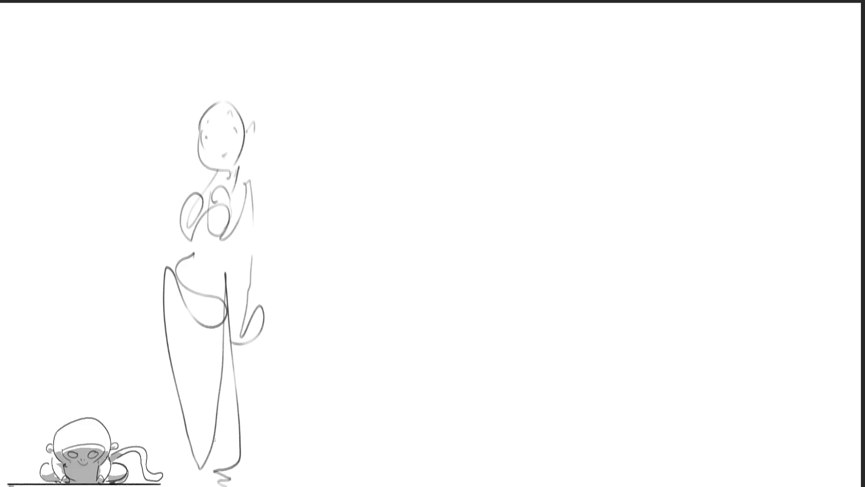
mouse_move(216, 277)
mouse_down()
mouse_move(232, 409)
mouse_move(228, 477)
mouse_move(249, 480)
mouse_up()
mouse_move(222, 432)
mouse_down()
mouse_move(230, 478)
mouse_move(169, 474)
mouse_move(205, 477)
mouse_up()
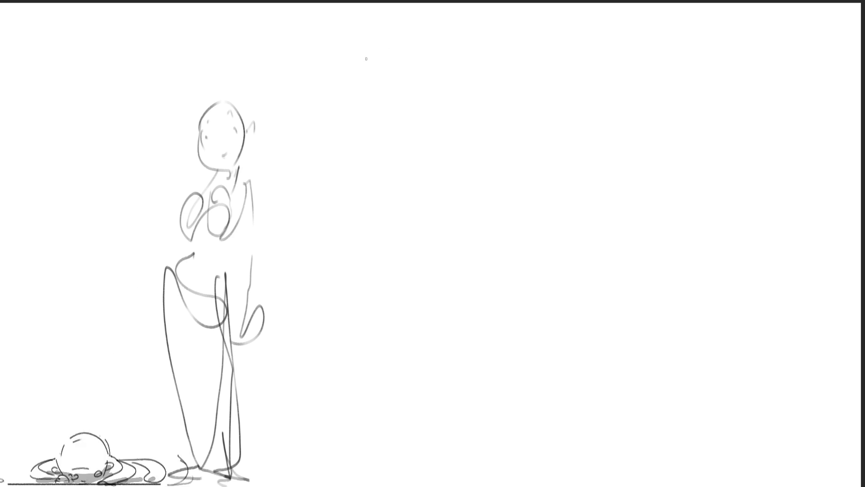
Outline a new head near the top with an eye, contour lines and a chin stroke.
mouse_move(391, 54)
mouse_down()
mouse_move(413, 36)
mouse_move(442, 78)
mouse_up()
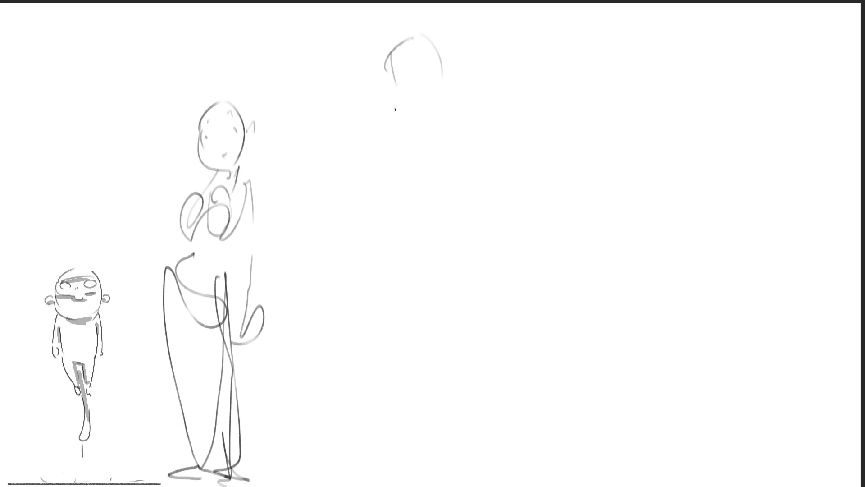
mouse_move(381, 97)
mouse_down()
mouse_move(427, 110)
mouse_move(412, 120)
mouse_up()
drag(445, 88, 441, 110)
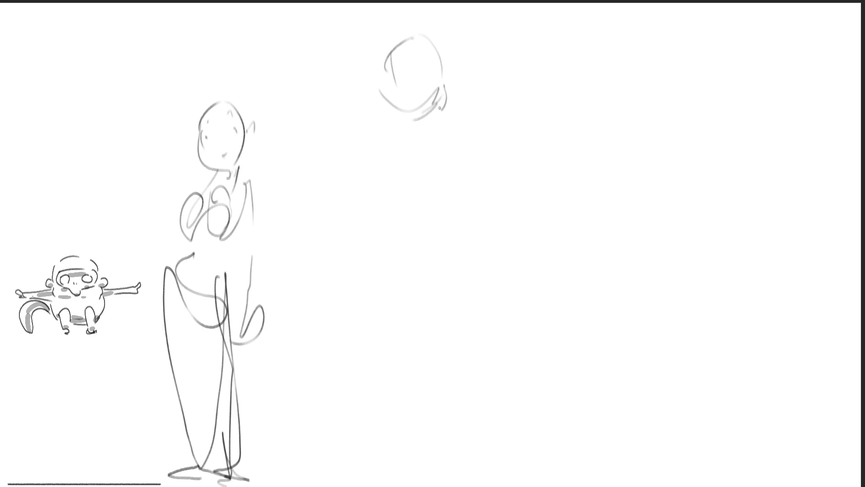
mouse_move(412, 70)
mouse_down()
mouse_move(412, 79)
mouse_move(442, 76)
mouse_up()
drag(432, 30, 440, 67)
drag(415, 134, 431, 130)
Sketch the shoulders, diagonal torso and arm lines, body arc, thigh and knee.
drag(411, 212, 433, 177)
mouse_move(435, 161)
mouse_down()
mouse_move(384, 134)
mouse_move(448, 147)
mouse_up()
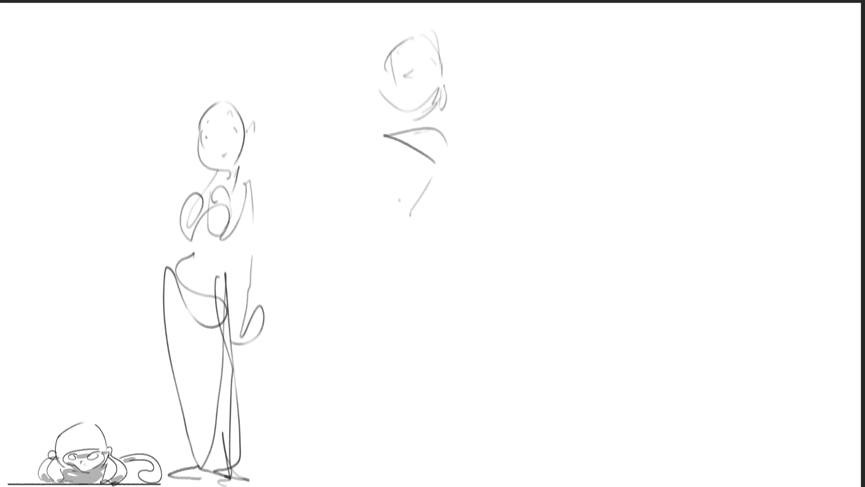
drag(388, 128, 332, 191)
mouse_move(366, 173)
mouse_down()
mouse_move(357, 203)
mouse_move(464, 179)
mouse_up()
drag(466, 142, 489, 173)
drag(400, 276, 466, 231)
drag(473, 211, 474, 242)
Draw the long stepping legs to the bottom edge, then add shoulder and torso lines to the middle figure.
mouse_move(386, 271)
mouse_down()
mouse_move(361, 317)
mouse_move(394, 325)
mouse_move(435, 278)
mouse_move(482, 368)
mouse_up()
mouse_move(481, 256)
mouse_down()
mouse_move(402, 433)
mouse_move(496, 414)
mouse_up()
drag(493, 360, 512, 431)
drag(457, 383, 541, 486)
mouse_move(485, 435)
mouse_down()
mouse_move(489, 352)
mouse_move(559, 485)
mouse_up()
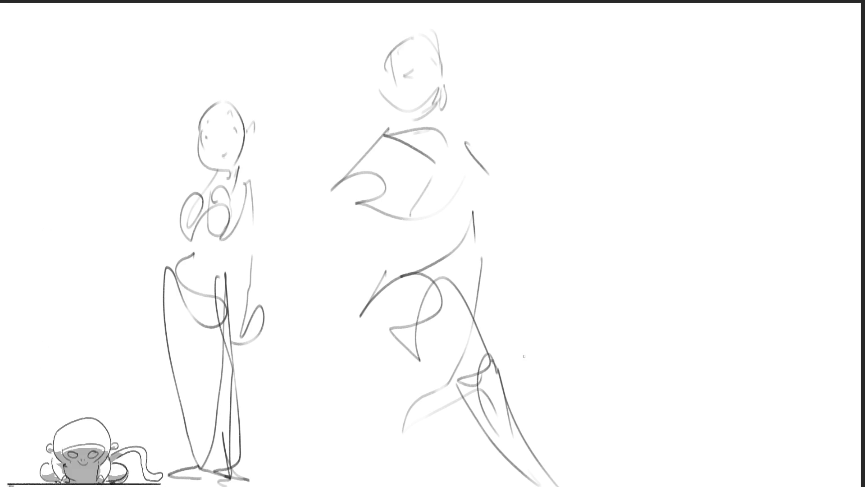
mouse_move(394, 126)
mouse_down()
mouse_move(381, 138)
mouse_move(357, 246)
mouse_up()
mouse_move(381, 145)
mouse_down()
mouse_move(347, 243)
mouse_move(476, 165)
mouse_move(497, 205)
mouse_up()
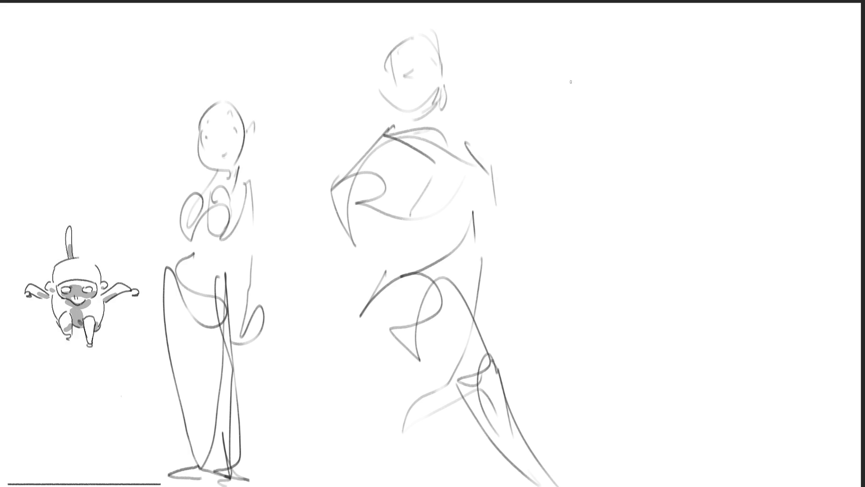
Sketch a new head at upper right with ear, jaw, chin, eye mark and a dark side stroke.
mouse_move(576, 89)
mouse_down()
mouse_move(579, 61)
mouse_move(608, 42)
mouse_move(624, 93)
mouse_up()
mouse_move(575, 80)
mouse_down()
mouse_move(572, 93)
mouse_move(606, 91)
mouse_move(617, 109)
mouse_move(581, 111)
mouse_move(615, 115)
mouse_up()
drag(611, 119, 624, 105)
drag(590, 72, 620, 84)
drag(597, 56, 600, 57)
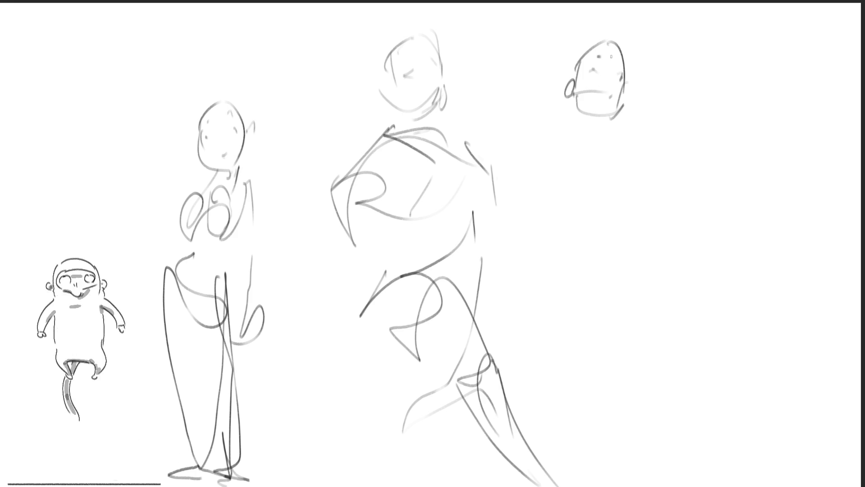
mouse_move(627, 86)
mouse_down()
mouse_move(591, 143)
mouse_move(601, 139)
mouse_up()
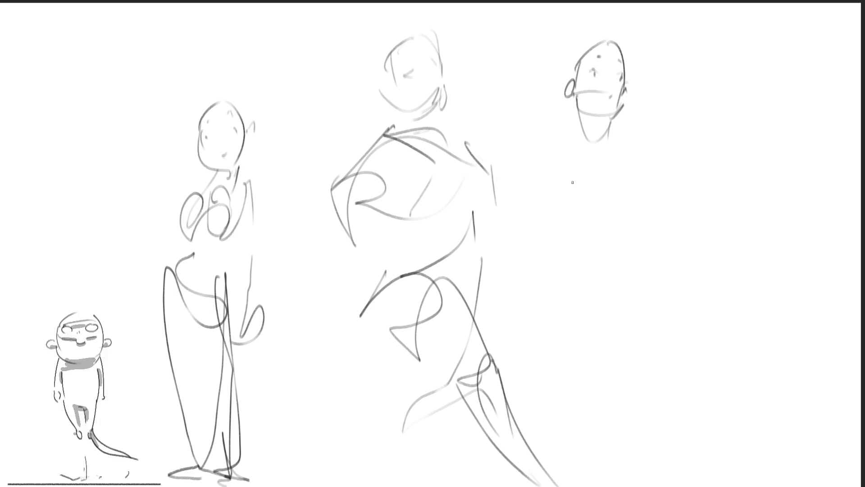
Draw the new figure's shoulders, arm, neck, back line, a left hand and the curving torso.
mouse_move(550, 132)
mouse_down()
mouse_move(559, 151)
mouse_move(608, 170)
mouse_move(620, 198)
mouse_up()
mouse_move(608, 170)
mouse_down()
mouse_move(619, 177)
mouse_move(614, 145)
mouse_up()
drag(626, 109, 637, 171)
mouse_move(545, 136)
mouse_down()
mouse_move(526, 156)
mouse_move(579, 144)
mouse_move(599, 149)
mouse_move(560, 200)
mouse_up()
mouse_move(641, 164)
mouse_down()
mouse_move(647, 185)
mouse_move(626, 241)
mouse_up()
drag(573, 177, 626, 242)
drag(648, 198, 671, 231)
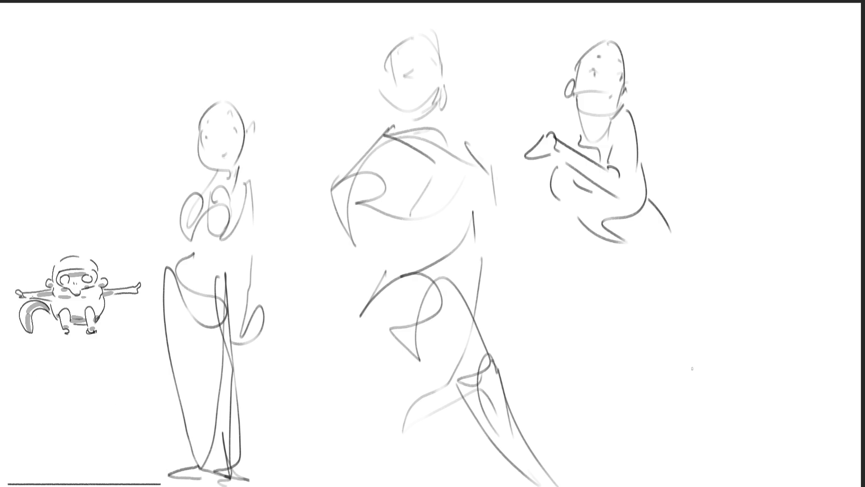
Sketch the crouched legs with a large thigh loop, a long calf and feet.
mouse_move(594, 244)
mouse_down()
mouse_move(629, 272)
mouse_move(671, 282)
mouse_move(644, 322)
mouse_move(547, 291)
mouse_move(619, 325)
mouse_up()
mouse_move(570, 338)
mouse_down()
mouse_move(642, 337)
mouse_move(666, 354)
mouse_up()
mouse_move(654, 317)
mouse_down()
mouse_move(713, 284)
mouse_move(674, 317)
mouse_up()
drag(654, 307, 730, 373)
mouse_move(694, 236)
mouse_down()
mouse_move(755, 355)
mouse_move(730, 380)
mouse_move(793, 442)
mouse_up()
drag(759, 362, 822, 473)
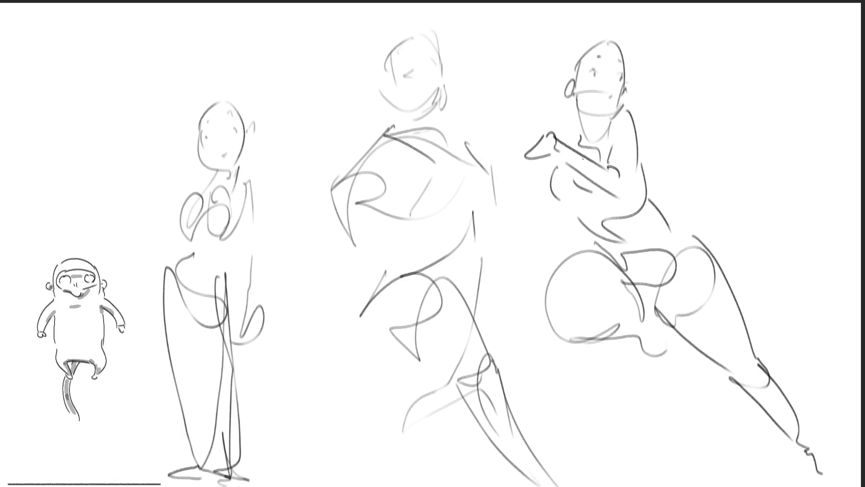
Sweep long flowing hair strands over the head and add small raised hands.
drag(581, 131, 579, 142)
mouse_move(577, 59)
mouse_down()
mouse_move(612, 24)
mouse_move(761, 122)
mouse_up()
drag(566, 72, 569, 102)
mouse_move(632, 106)
mouse_down()
mouse_move(656, 114)
mouse_move(660, 130)
mouse_up()
drag(674, 147, 706, 144)
drag(760, 116, 758, 148)
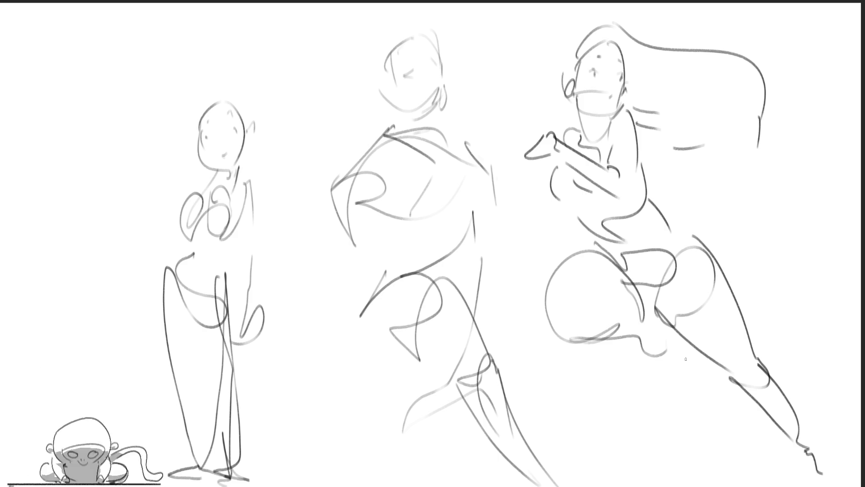
mouse_move(539, 128)
mouse_down()
mouse_move(537, 118)
mouse_move(558, 131)
mouse_move(557, 141)
mouse_up()
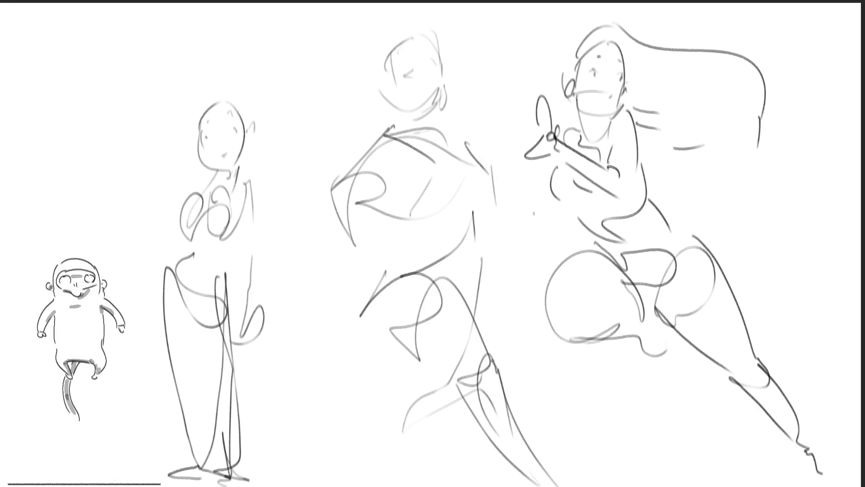
Redraw the middle figure's hand with pointed fingers and extend its arm to the left.
drag(353, 206, 393, 235)
mouse_move(354, 204)
mouse_down()
mouse_move(361, 228)
mouse_move(380, 227)
mouse_move(368, 252)
mouse_move(399, 234)
mouse_up()
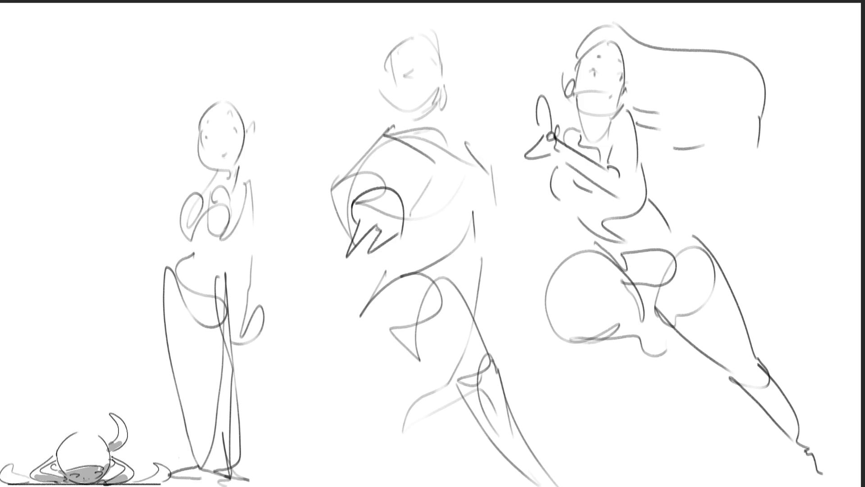
drag(341, 223, 377, 233)
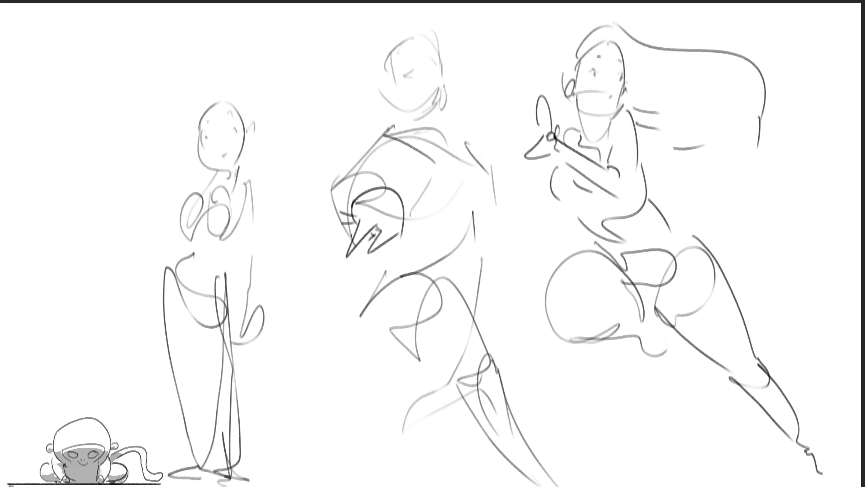
mouse_move(331, 213)
mouse_down()
mouse_move(303, 243)
mouse_move(324, 235)
mouse_move(345, 242)
mouse_move(322, 214)
mouse_move(262, 256)
mouse_move(288, 249)
mouse_up()
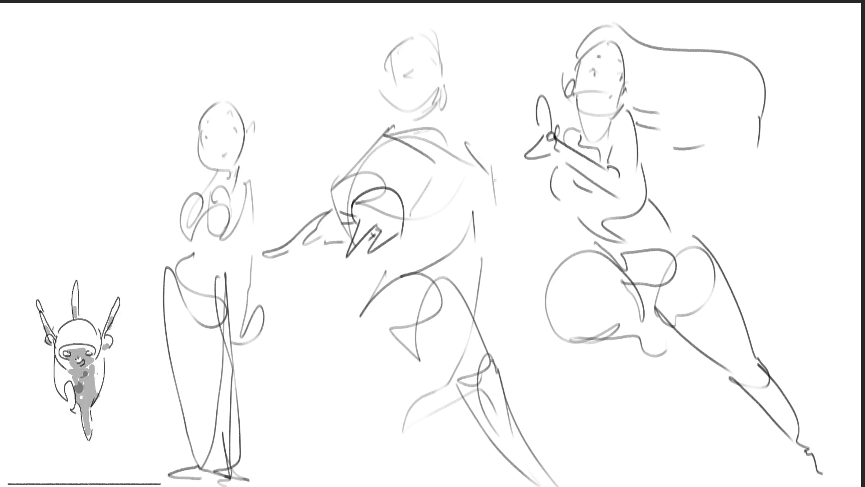
Curve along the middle figure's right arm and hatch beside it.
mouse_move(476, 177)
mouse_down()
mouse_move(504, 191)
mouse_move(502, 221)
mouse_move(477, 218)
mouse_up()
drag(494, 194, 480, 231)
drag(501, 193, 501, 221)
mouse_move(501, 217)
mouse_down()
mouse_move(497, 228)
mouse_move(488, 221)
mouse_up()
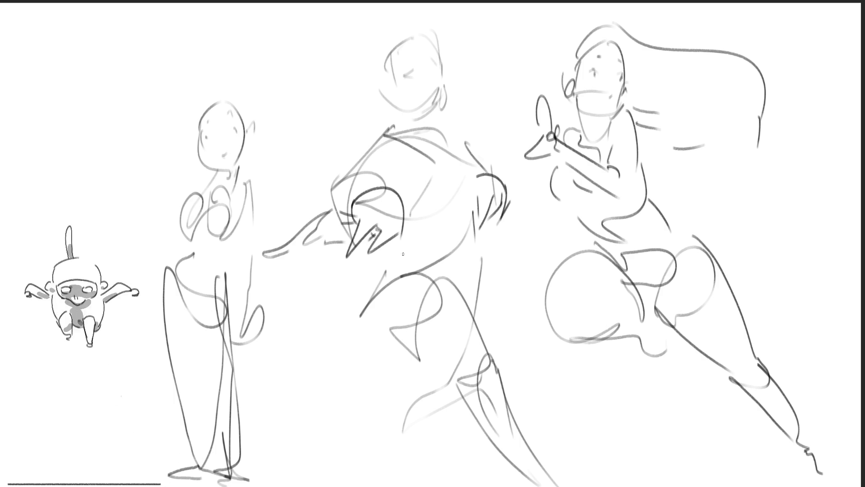
Strengthen the middle figure's hip, torso outline, shoulder arc and chest strokes.
mouse_move(385, 281)
mouse_down()
mouse_move(429, 257)
mouse_move(442, 278)
mouse_move(472, 246)
mouse_move(454, 288)
mouse_up()
drag(430, 237, 477, 227)
drag(408, 218, 453, 208)
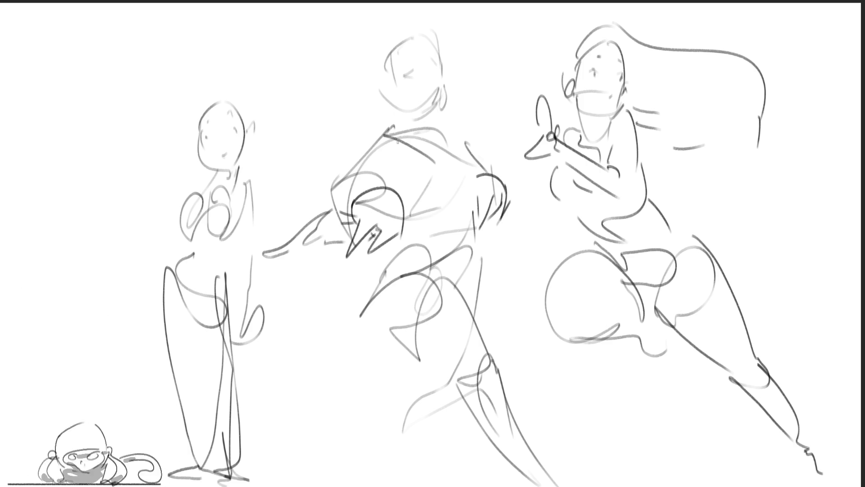
mouse_move(387, 125)
mouse_down()
mouse_move(412, 144)
mouse_move(408, 219)
mouse_up()
mouse_move(397, 135)
mouse_down()
mouse_move(486, 164)
mouse_move(453, 225)
mouse_up()
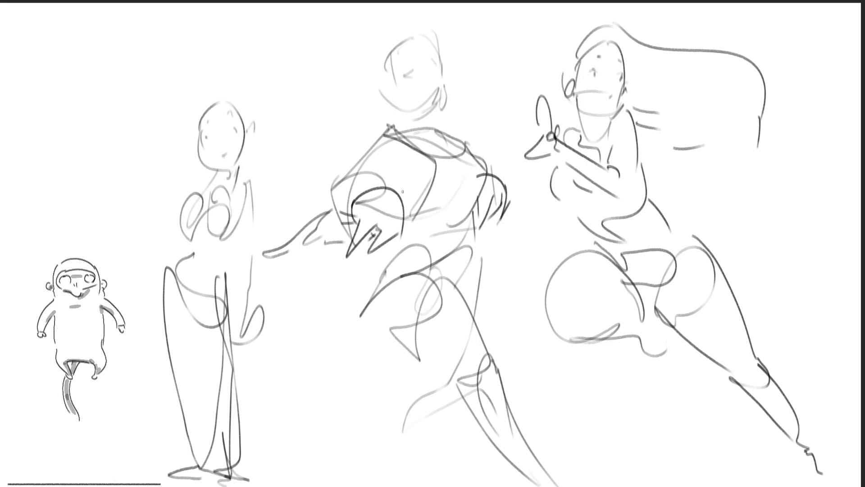
mouse_move(389, 164)
mouse_down()
mouse_move(405, 184)
mouse_move(390, 169)
mouse_up()
drag(424, 143, 453, 155)
Darken the middle figure's side, hip and leg lines.
drag(473, 205, 471, 250)
mouse_move(418, 215)
mouse_down()
mouse_move(405, 220)
mouse_move(395, 244)
mouse_move(414, 268)
mouse_move(414, 287)
mouse_up()
drag(479, 235, 465, 281)
mouse_move(372, 279)
mouse_down()
mouse_move(440, 391)
mouse_move(468, 403)
mouse_up()
mouse_move(473, 291)
mouse_down()
mouse_move(464, 316)
mouse_move(473, 374)
mouse_up()
drag(480, 275, 472, 314)
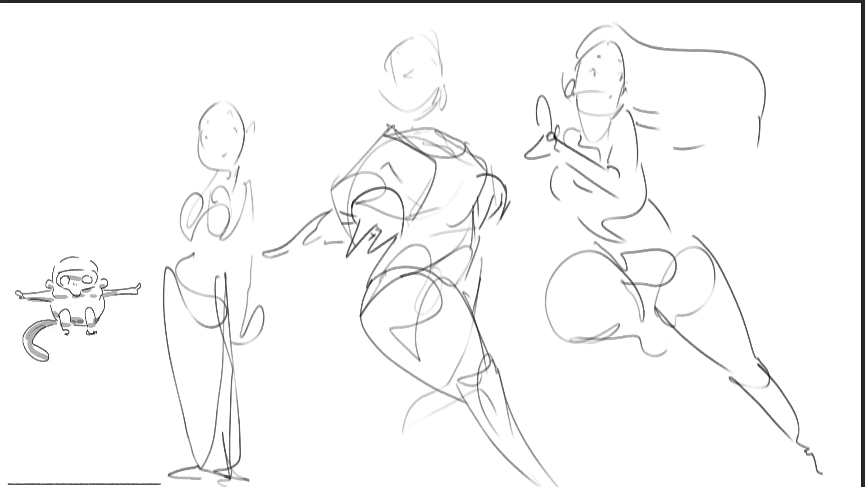
Redraw the middle figure's neck and head outline with eyes.
mouse_move(397, 110)
mouse_down()
mouse_move(397, 128)
mouse_move(424, 131)
mouse_up()
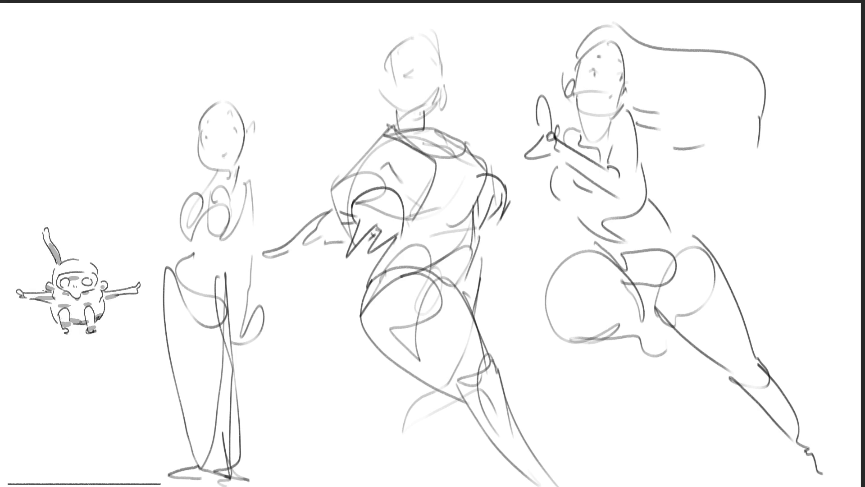
mouse_move(440, 32)
mouse_down()
mouse_move(443, 98)
mouse_move(391, 104)
mouse_up()
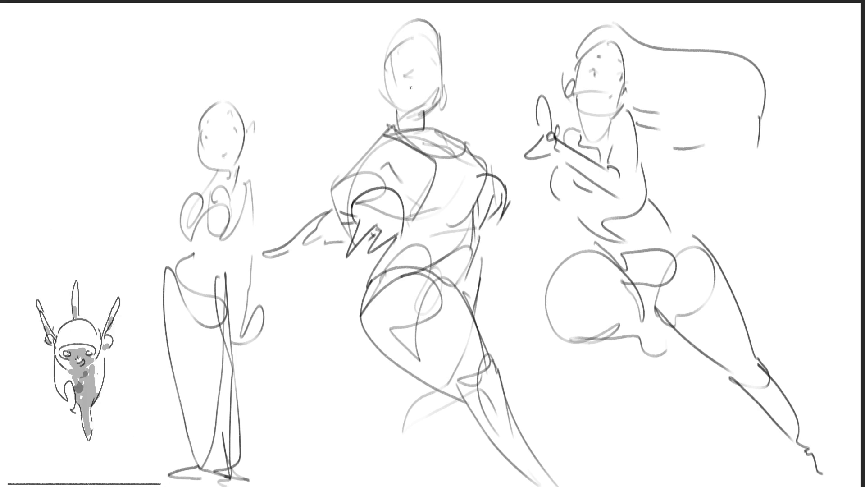
drag(401, 58, 410, 55)
drag(409, 60, 434, 66)
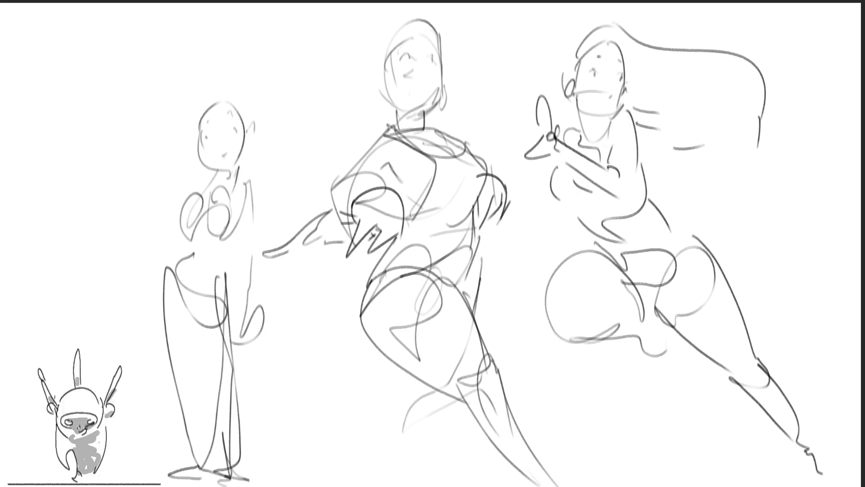
Lasso the left standing figure and move it up and slightly left with Ctrl+T.
mouse_move(296, 134)
mouse_down()
mouse_move(93, 280)
mouse_move(282, 356)
mouse_move(265, 280)
mouse_move(296, 182)
mouse_up()
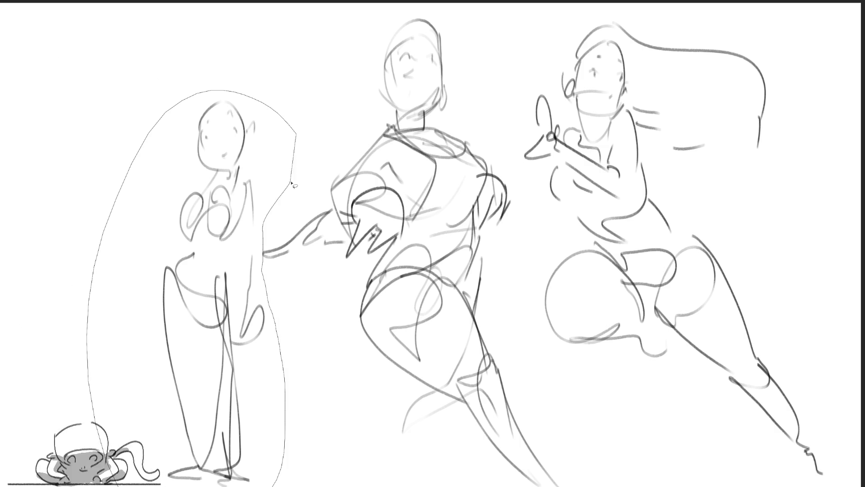
key(ctrl+d)
key(ctrl+z)
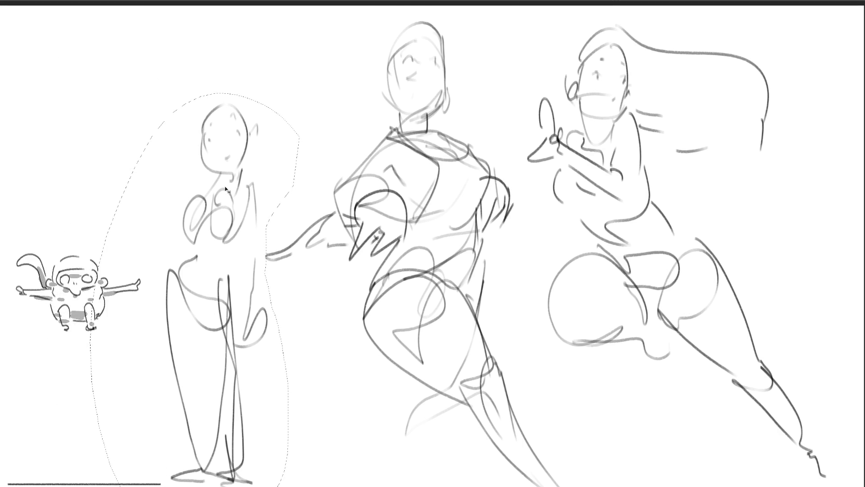
key(ctrl+t)
mouse_move(225, 189)
mouse_down()
mouse_move(226, 143)
mouse_move(207, 105)
mouse_up()
key(Return)
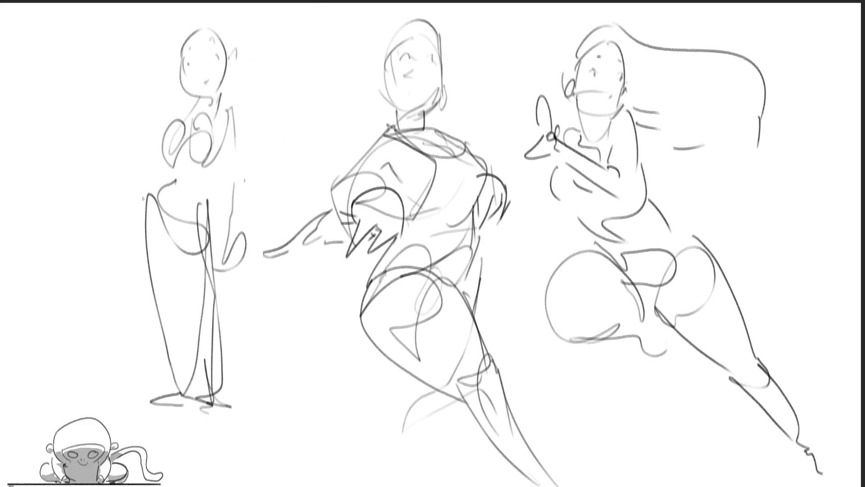
Lengthen the standing figure's legs down to new feet and extend its side line.
mouse_move(150, 193)
mouse_down()
mouse_move(173, 179)
mouse_move(146, 259)
mouse_move(178, 331)
mouse_move(182, 422)
mouse_up()
drag(176, 299, 184, 432)
drag(178, 243, 195, 320)
mouse_move(207, 266)
mouse_down()
mouse_move(194, 218)
mouse_move(219, 328)
mouse_up()
drag(185, 301, 202, 393)
mouse_move(216, 308)
mouse_down()
mouse_move(205, 442)
mouse_move(214, 257)
mouse_move(223, 261)
mouse_move(231, 438)
mouse_up()
drag(231, 417, 221, 235)
mouse_move(231, 201)
mouse_down()
mouse_move(219, 239)
mouse_move(231, 183)
mouse_up()
drag(230, 225, 234, 109)
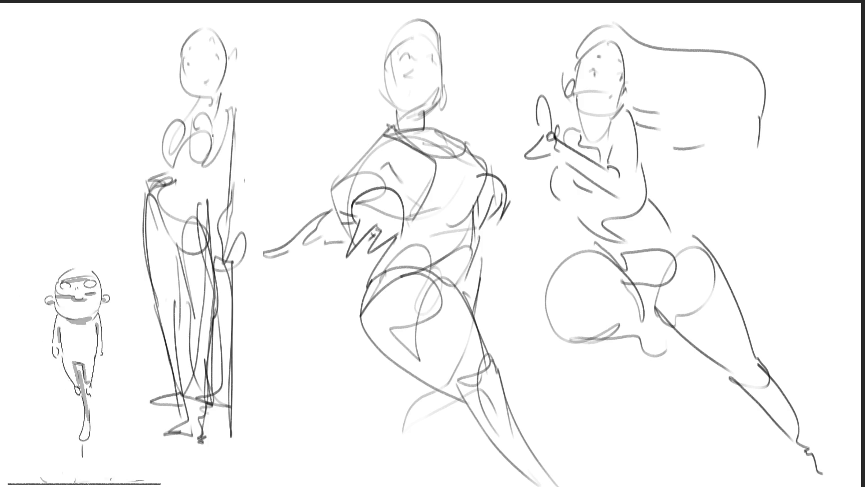
Darken the left figure's chest, put a hat on it, and retrace its face, ear and neck.
mouse_move(163, 169)
mouse_down()
mouse_move(210, 106)
mouse_move(209, 157)
mouse_up()
drag(233, 109, 202, 176)
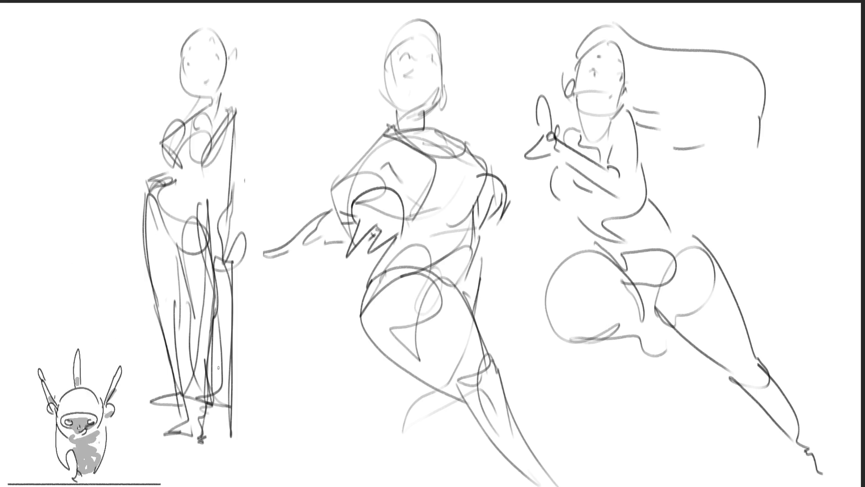
drag(155, 62, 226, 23)
drag(229, 13, 229, 22)
mouse_move(150, 9)
mouse_down()
mouse_move(202, 28)
mouse_move(215, 14)
mouse_up()
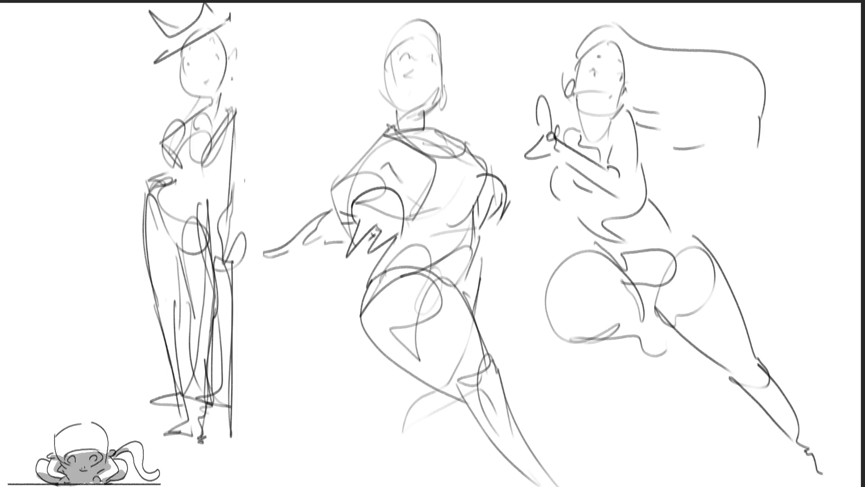
drag(182, 52, 206, 93)
drag(219, 30, 221, 93)
drag(234, 54, 231, 67)
mouse_move(234, 22)
mouse_down()
mouse_move(224, 96)
mouse_move(235, 115)
mouse_up()
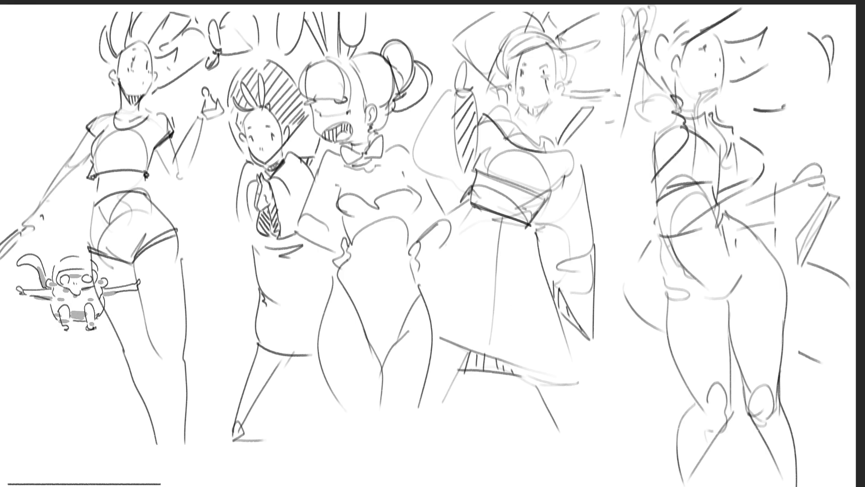
Hand-letter large "BRB" beneath the five costumed figures at the bottom centre.
drag(307, 433, 328, 471)
mouse_move(303, 436)
mouse_down()
mouse_move(294, 455)
mouse_move(358, 468)
mouse_move(311, 484)
mouse_up()
drag(382, 448, 384, 471)
drag(376, 428, 399, 480)
drag(401, 442, 366, 484)
mouse_move(349, 422)
mouse_down()
mouse_move(383, 450)
mouse_move(469, 471)
mouse_up()
drag(468, 424, 487, 478)
mouse_move(446, 428)
mouse_down()
mouse_move(509, 401)
mouse_move(496, 478)
mouse_up()
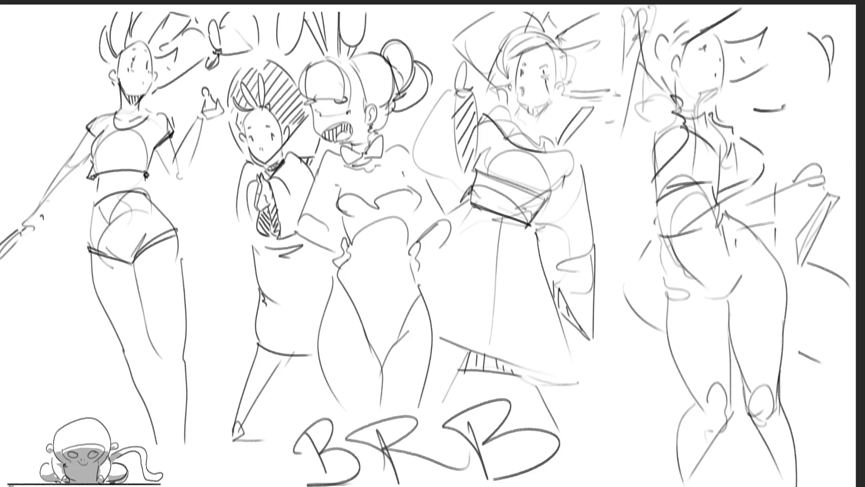
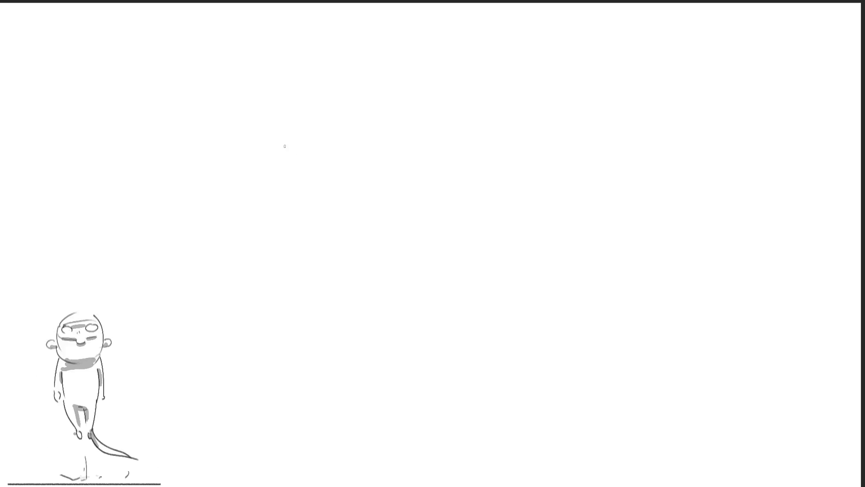
Sketch an oval head, a tall staff through it, and the back, shoulder and right-side body curves.
mouse_move(251, 82)
mouse_down()
mouse_move(251, 124)
mouse_move(288, 90)
mouse_move(259, 131)
mouse_move(269, 106)
mouse_up()
mouse_move(260, 13)
mouse_down()
mouse_move(266, 212)
mouse_move(255, 203)
mouse_move(254, 212)
mouse_move(241, 194)
mouse_move(244, 138)
mouse_move(211, 206)
mouse_move(243, 190)
mouse_up()
drag(239, 143, 244, 208)
mouse_move(274, 183)
mouse_down()
mouse_move(291, 143)
mouse_move(296, 189)
mouse_up()
mouse_move(293, 146)
mouse_down()
mouse_move(303, 269)
mouse_move(270, 248)
mouse_up()
Draw the foot, bent knee and long leg and robe outlines, ending with a small right foot.
mouse_move(231, 225)
mouse_down()
mouse_move(238, 243)
mouse_move(276, 265)
mouse_up()
drag(282, 264, 261, 280)
drag(229, 234, 260, 364)
drag(283, 217, 281, 369)
drag(224, 235, 270, 441)
drag(285, 310, 263, 427)
drag(265, 428, 269, 444)
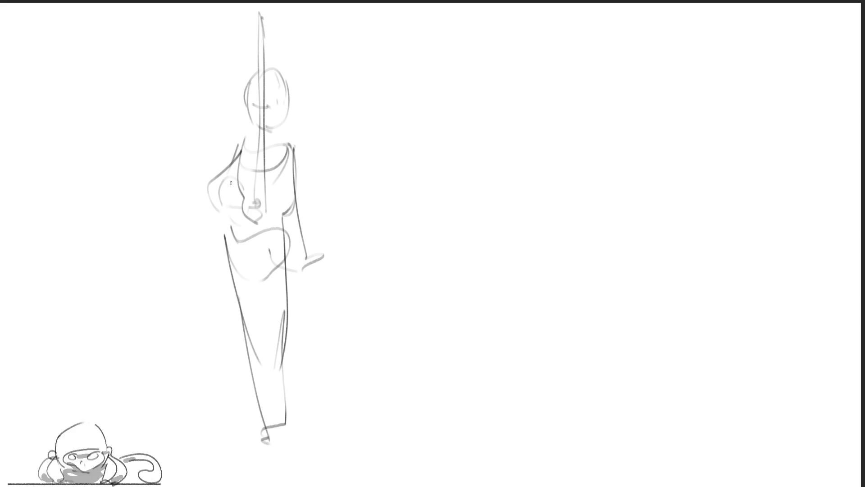
Add darker strokes over the torso, shoulders, diagonal sword, lower body and right leg.
mouse_move(234, 175)
mouse_down()
mouse_move(229, 243)
mouse_move(286, 187)
mouse_move(215, 254)
mouse_move(241, 297)
mouse_move(333, 334)
mouse_up()
drag(230, 296, 284, 315)
drag(291, 180, 307, 311)
drag(249, 270, 293, 297)
drag(228, 259, 253, 254)
drag(269, 192, 268, 302)
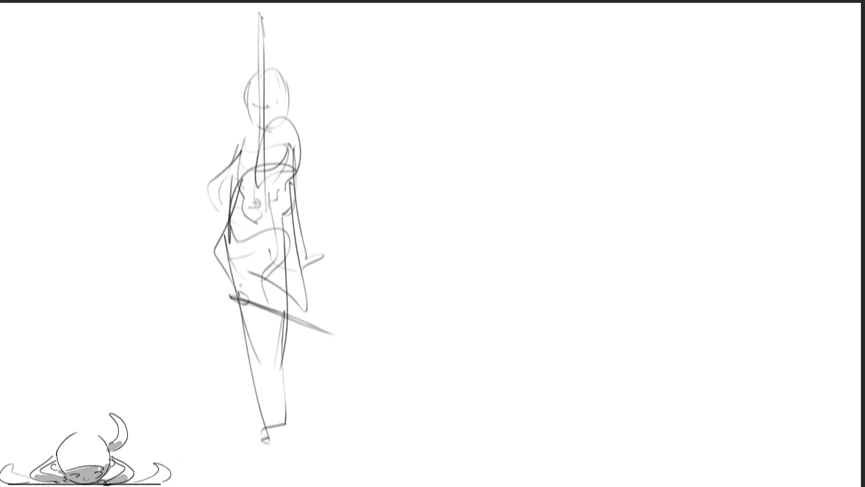
Replace an undone long right-leg line with a new leg, hip curve and foot mark, then darken the sketch layer.
mouse_move(276, 241)
mouse_down()
mouse_move(285, 283)
mouse_move(279, 415)
mouse_up()
key(ctrl+z)
mouse_move(291, 260)
mouse_down()
mouse_move(285, 412)
mouse_move(279, 300)
mouse_up()
drag(231, 265, 248, 257)
drag(230, 267, 317, 440)
drag(248, 262, 331, 459)
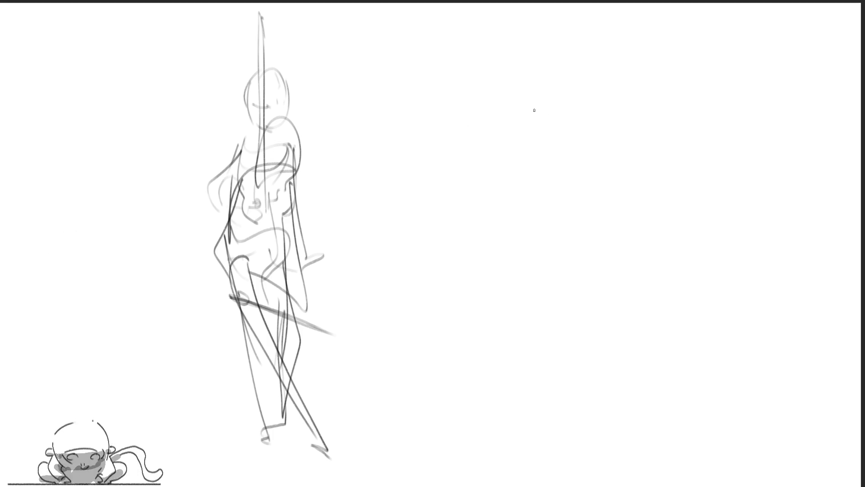
key(0)
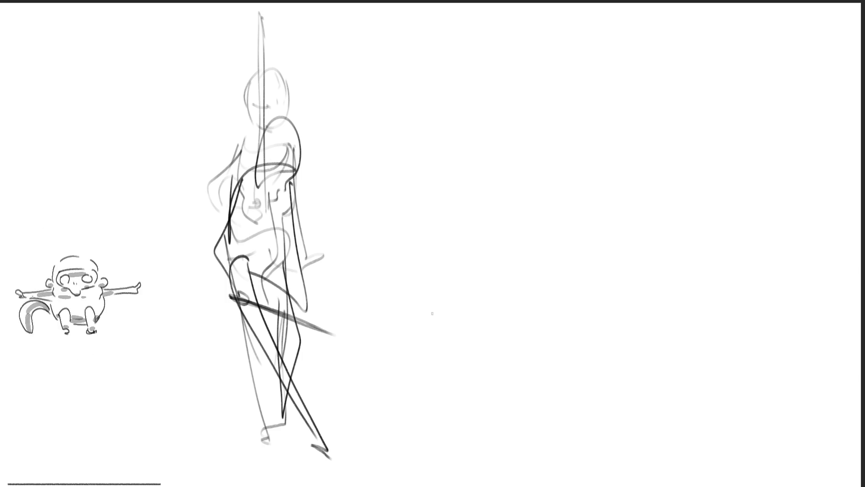
key(ctrl+t)
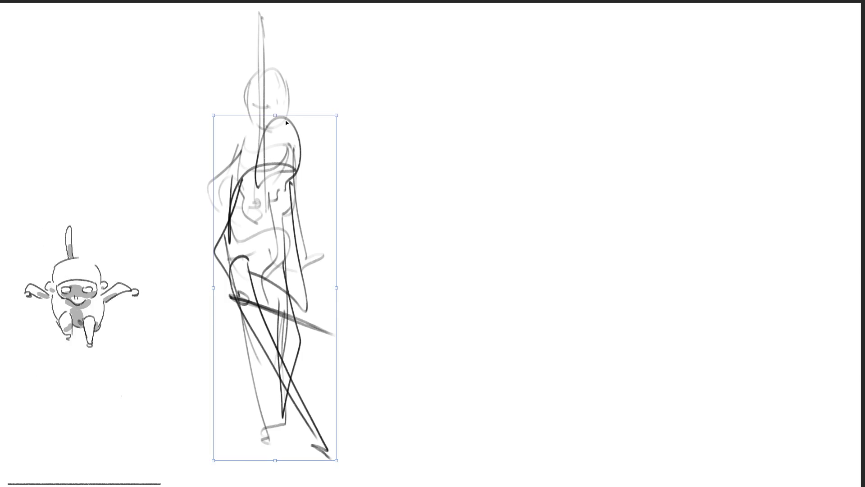
Squash the figure's top slightly downward, then add a diagonal top stroke and a long dark stroke down the body.
drag(276, 120, 278, 123)
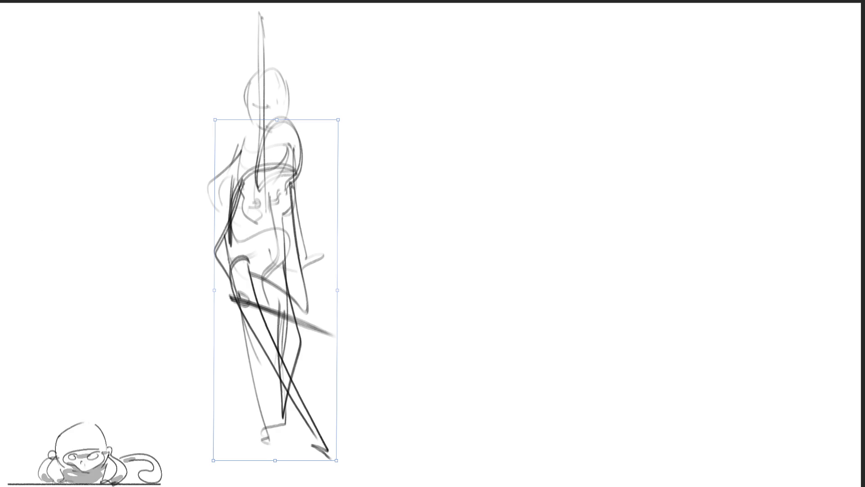
key(Return)
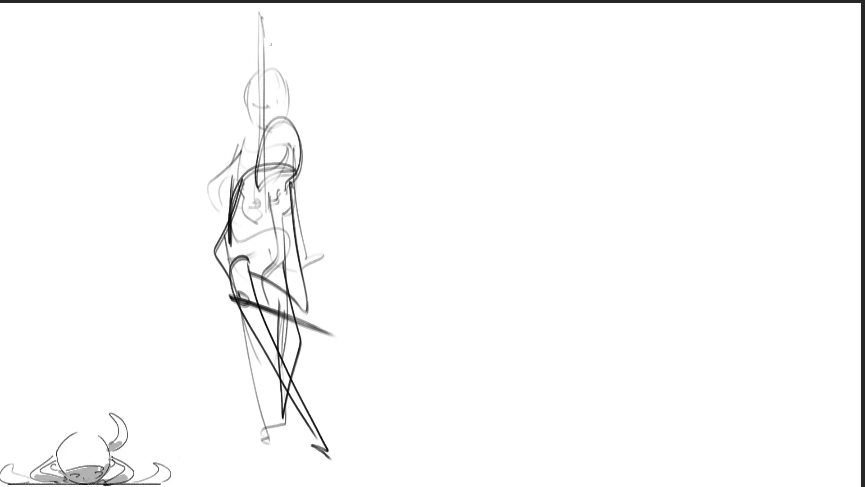
drag(261, 24, 254, 299)
key(ctrl+z)
drag(251, 17, 276, 92)
mouse_move(259, 13)
mouse_down()
mouse_move(295, 199)
mouse_move(256, 59)
mouse_move(271, 311)
mouse_move(266, 156)
mouse_move(295, 170)
mouse_move(291, 200)
mouse_move(247, 191)
mouse_up()
Add light strokes on the torso and left side, plus strokes around the feet, dropping a stray hip-to-foot line.
mouse_move(235, 164)
mouse_down()
mouse_move(232, 204)
mouse_move(215, 238)
mouse_up()
drag(226, 239, 218, 259)
drag(303, 244, 288, 288)
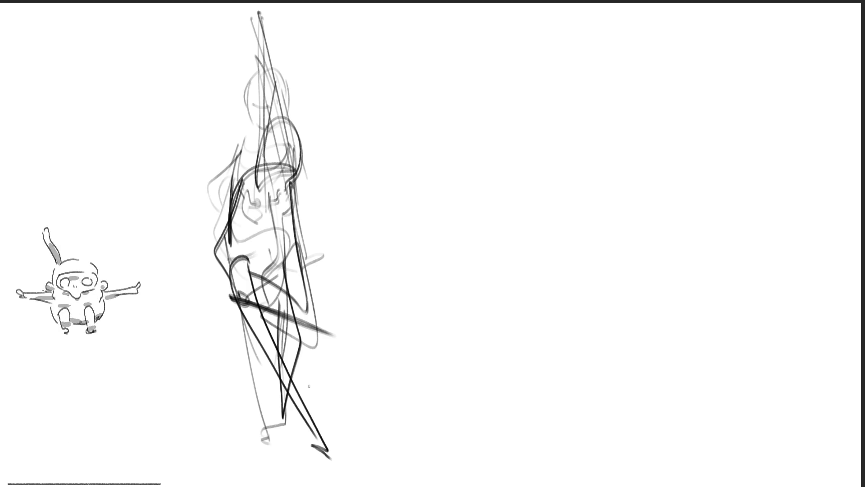
drag(235, 318, 325, 447)
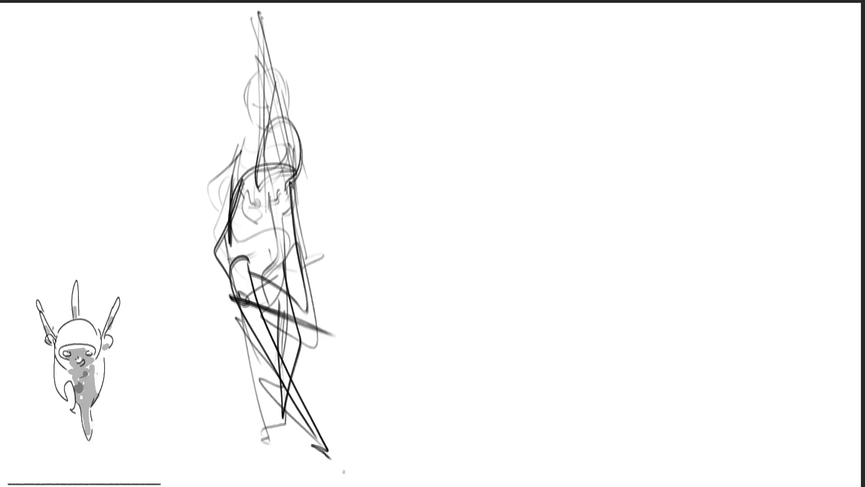
key(ctrl+z)
drag(270, 419, 323, 454)
drag(256, 399, 293, 426)
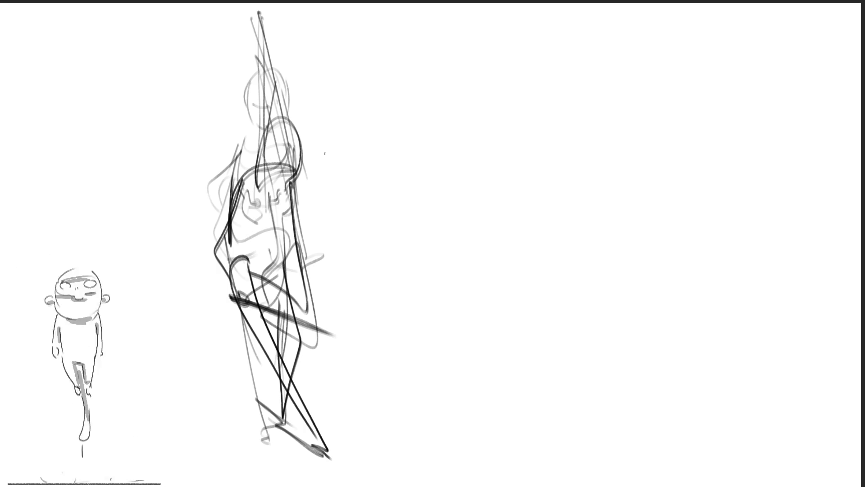
Draw an oval head right of the first figure, with small facial marks and a jaw stroke.
mouse_move(318, 148)
mouse_down()
mouse_move(358, 156)
mouse_move(325, 192)
mouse_move(346, 188)
mouse_up()
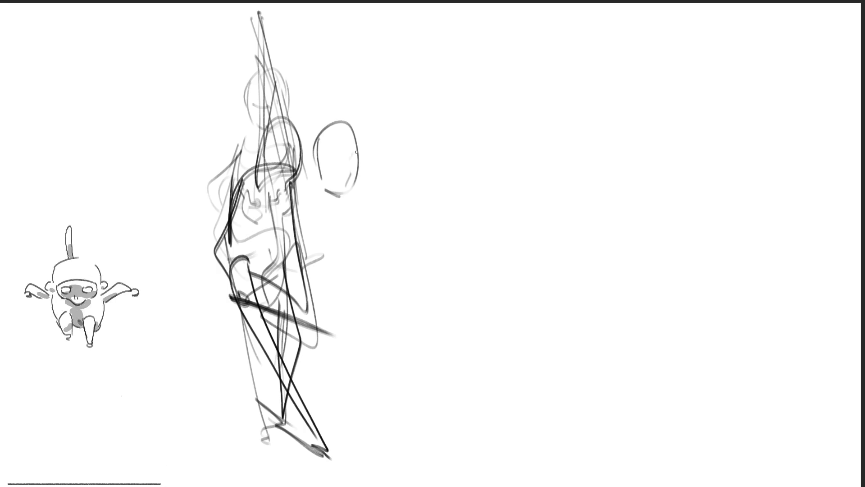
drag(348, 150, 342, 160)
drag(338, 193, 327, 196)
Move the new head slightly right and down and shrink it a little.
drag(333, 235, 323, 224)
mouse_move(340, 151)
mouse_down()
mouse_move(409, 171)
mouse_move(373, 162)
mouse_up()
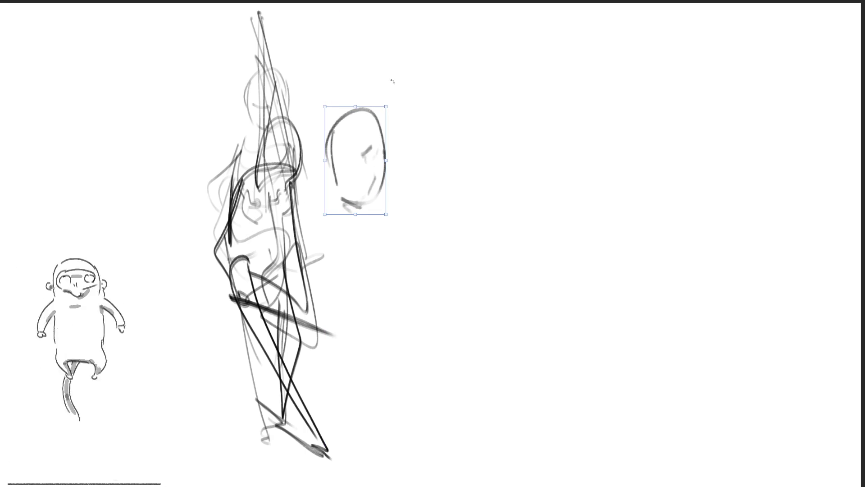
drag(387, 107, 383, 113)
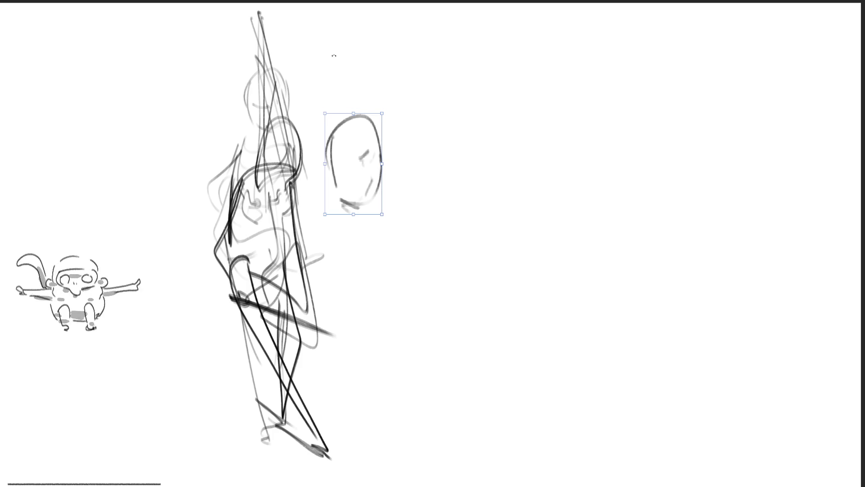
key(Return)
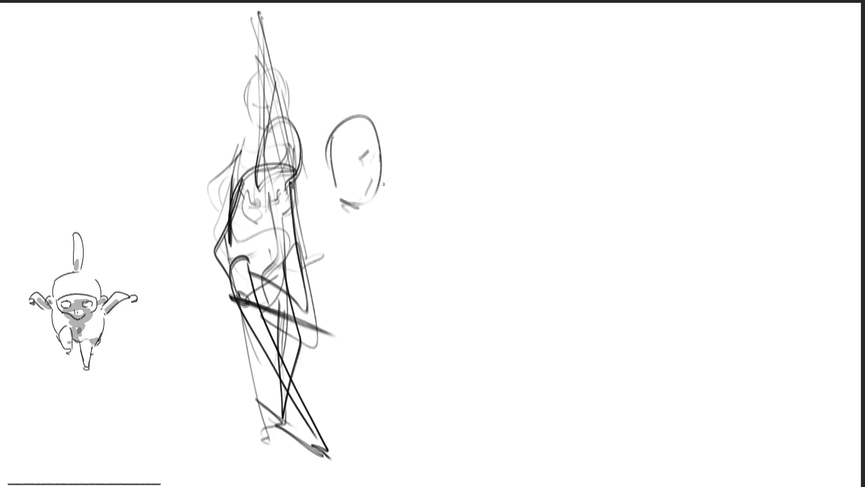
Sketch the fist, arm, torso and shoulder lines, a large round hand, and a long spear to the lower right.
mouse_move(334, 199)
mouse_down()
mouse_move(342, 217)
mouse_move(328, 236)
mouse_move(320, 222)
mouse_move(282, 300)
mouse_move(280, 329)
mouse_up()
drag(315, 225, 280, 315)
drag(293, 279, 324, 320)
drag(324, 284, 351, 324)
mouse_move(371, 230)
mouse_down()
mouse_move(364, 276)
mouse_move(447, 275)
mouse_up()
mouse_move(430, 287)
mouse_down()
mouse_move(409, 289)
mouse_move(451, 315)
mouse_up()
drag(444, 272, 454, 300)
mouse_move(431, 247)
mouse_down()
mouse_move(484, 328)
mouse_move(516, 283)
mouse_up()
mouse_move(500, 306)
mouse_down()
mouse_move(515, 308)
mouse_move(510, 295)
mouse_move(518, 297)
mouse_move(723, 367)
mouse_up()
drag(501, 290, 800, 401)
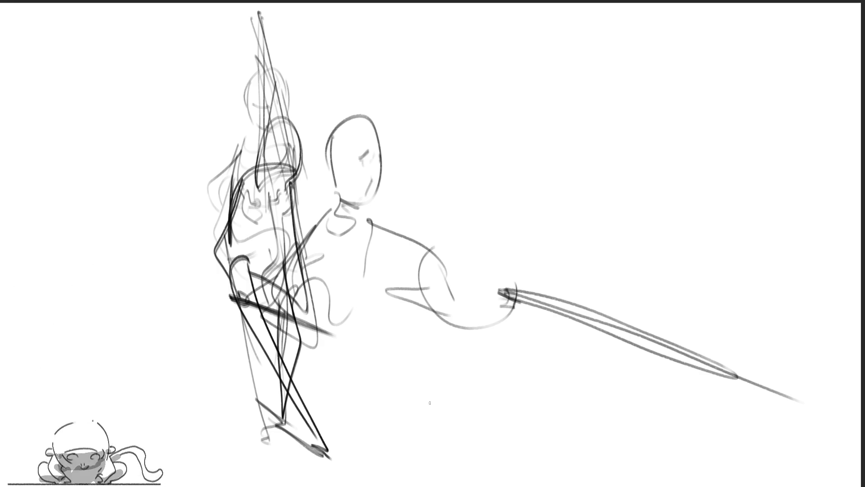
Sketch the bent legs, lower leg and foot lines, and a long back-leg line.
drag(302, 299, 303, 309)
mouse_move(315, 371)
mouse_down()
mouse_move(356, 324)
mouse_move(331, 387)
mouse_up()
drag(331, 386, 374, 414)
drag(377, 347, 380, 417)
drag(379, 349, 451, 424)
mouse_move(378, 423)
mouse_down()
mouse_move(423, 428)
mouse_move(415, 486)
mouse_move(422, 486)
mouse_up()
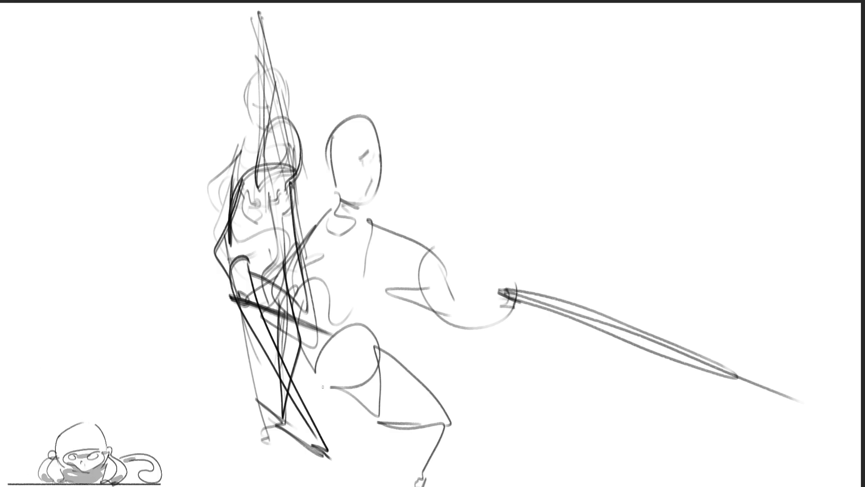
drag(301, 327, 278, 440)
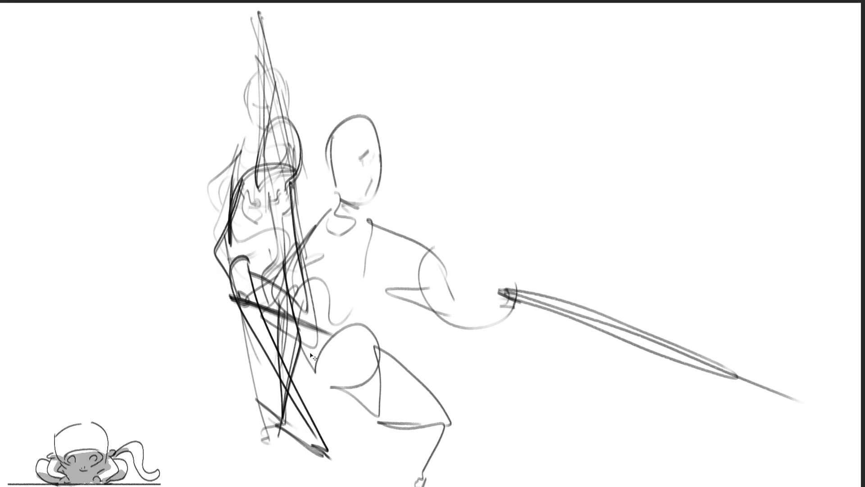
drag(311, 326, 275, 441)
Redraw the strokes near the first figure's legs and nudge the lunging figure slightly right and down.
key(ctrl+z)
mouse_move(309, 331)
mouse_down()
mouse_move(299, 386)
mouse_move(270, 448)
mouse_move(345, 399)
mouse_up()
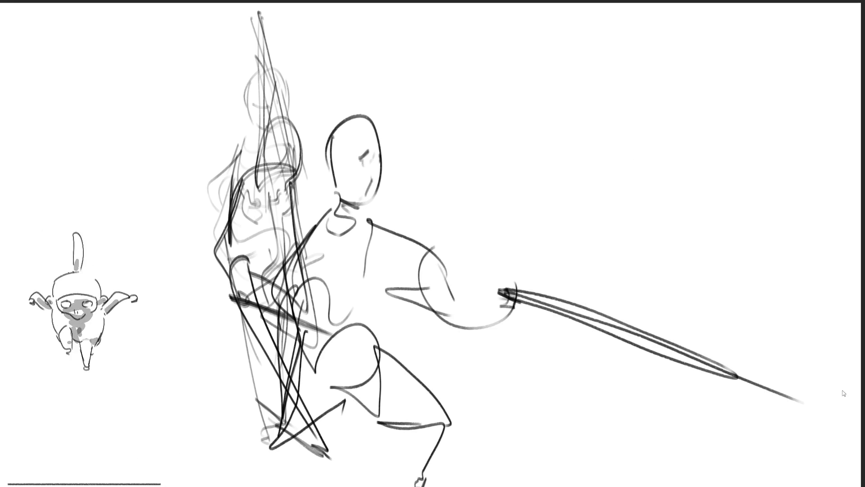
key(ctrl+t)
drag(737, 377, 745, 379)
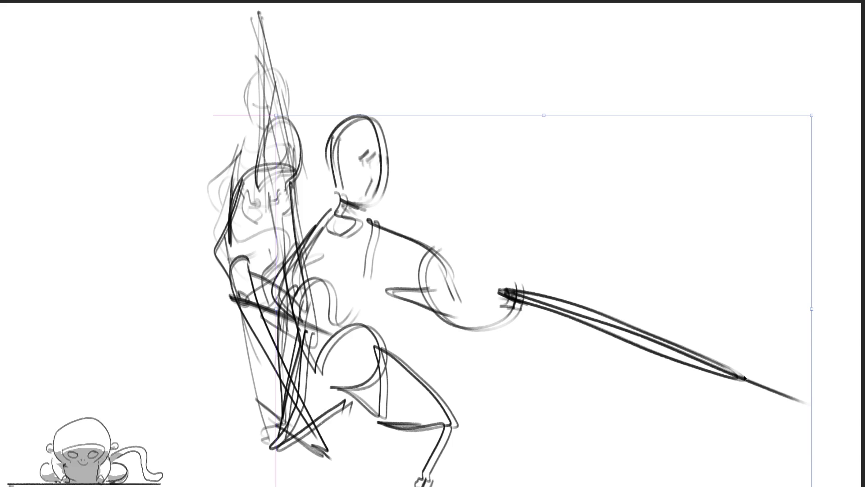
key(Return)
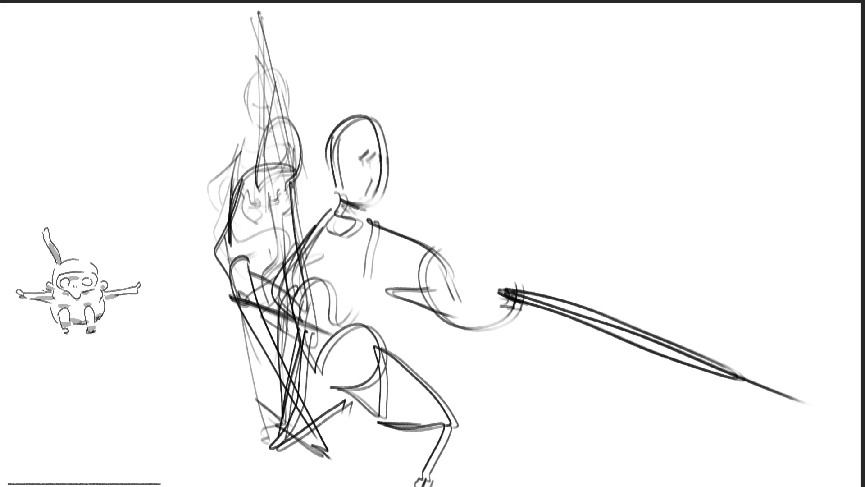
Add light speed lines across the figure.
drag(294, 315, 765, 388)
mouse_move(280, 300)
mouse_down()
mouse_move(436, 316)
mouse_move(609, 363)
mouse_up()
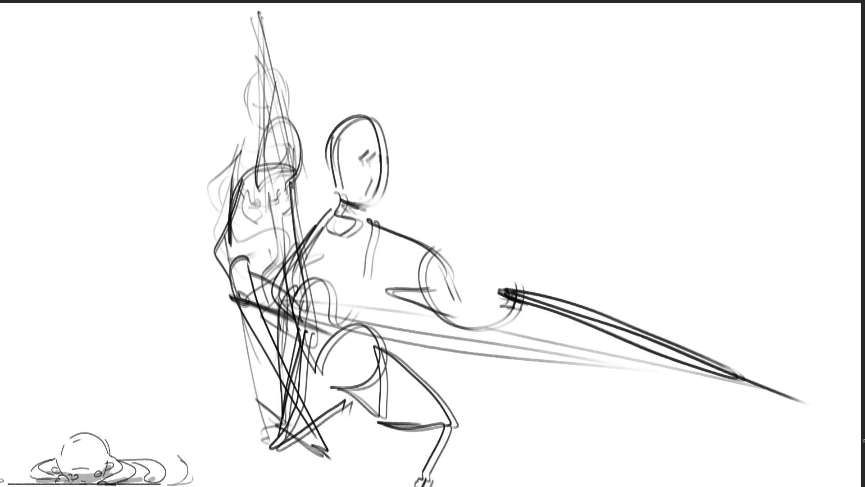
mouse_move(527, 280)
mouse_down()
mouse_move(383, 276)
mouse_move(230, 287)
mouse_up()
drag(298, 289, 530, 319)
drag(461, 283, 421, 293)
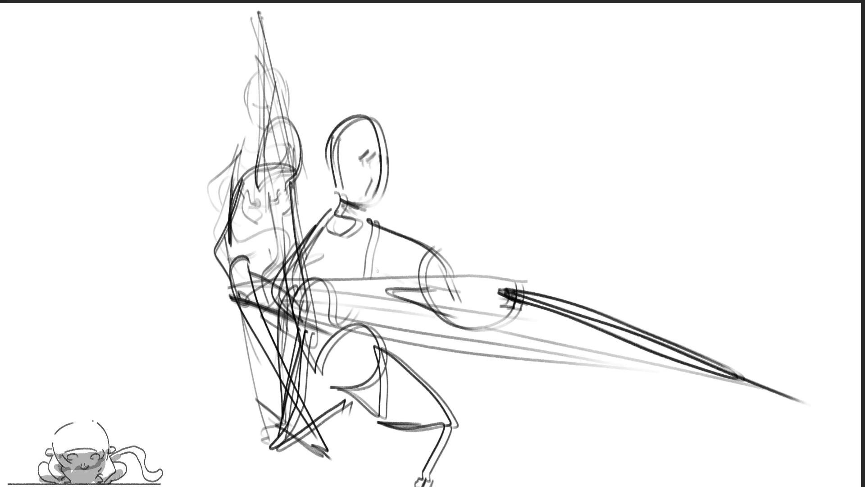
Sketch strokes around the head and neck.
drag(333, 215, 285, 295)
drag(299, 266, 294, 285)
drag(366, 109, 307, 126)
mouse_move(307, 127)
mouse_down()
mouse_move(336, 151)
mouse_move(314, 199)
mouse_up()
drag(374, 205, 346, 223)
drag(332, 159, 297, 198)
Add strokes along the lower leg and a long stroke from the head toward the spear.
drag(436, 429, 345, 388)
mouse_move(276, 356)
mouse_down()
mouse_move(364, 391)
mouse_move(426, 401)
mouse_up()
mouse_move(415, 439)
mouse_down()
mouse_move(382, 469)
mouse_move(386, 482)
mouse_up()
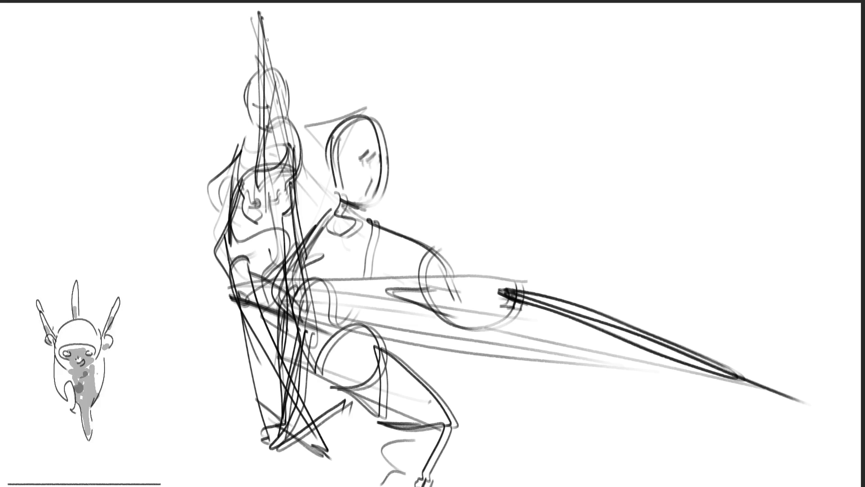
mouse_move(255, 15)
mouse_down()
mouse_move(334, 165)
mouse_move(651, 366)
mouse_move(401, 311)
mouse_up()
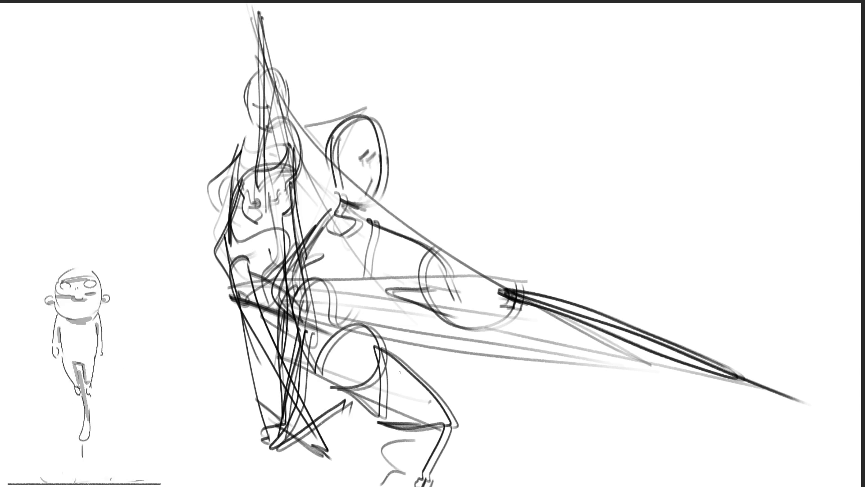
Refine the head line, shoulder and torso contour with short strokes.
drag(264, 74, 354, 157)
drag(311, 129, 351, 155)
drag(263, 90, 254, 116)
drag(308, 177, 297, 206)
drag(272, 164, 242, 188)
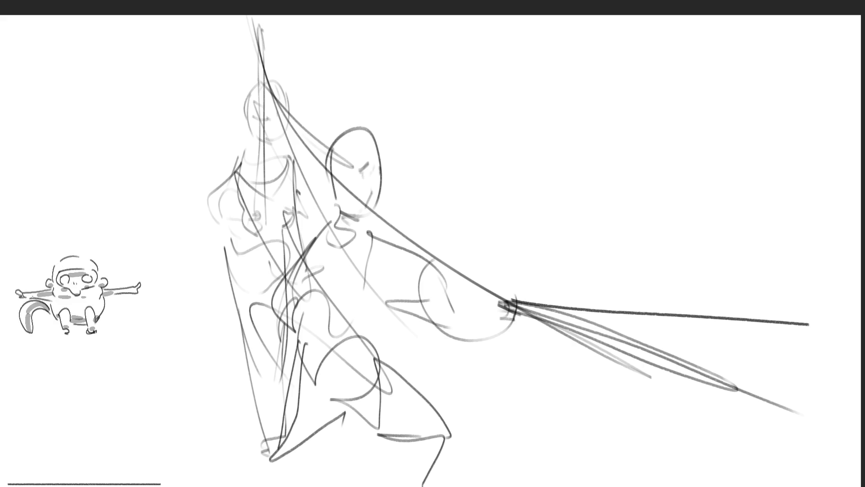
Draw a new head oval, the raised arm with a long staff, and the torso's side contour.
mouse_move(311, 183)
mouse_down()
mouse_move(302, 121)
mouse_move(361, 157)
mouse_up()
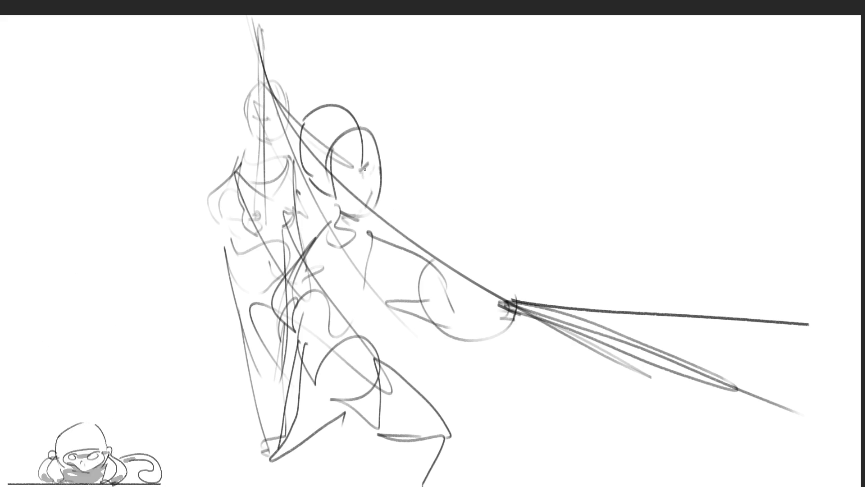
mouse_move(318, 205)
mouse_down()
mouse_move(276, 266)
mouse_move(315, 284)
mouse_move(356, 241)
mouse_move(569, 176)
mouse_move(321, 257)
mouse_up()
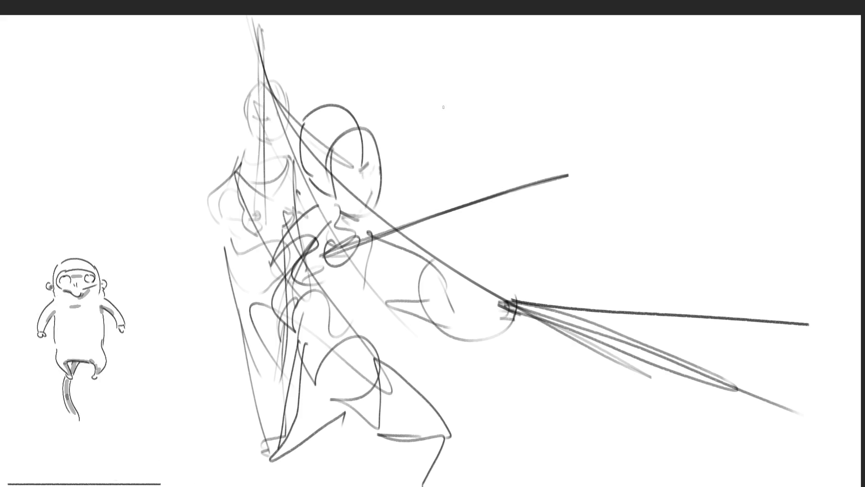
mouse_move(364, 220)
mouse_down()
mouse_move(298, 321)
mouse_move(302, 361)
mouse_move(328, 315)
mouse_move(337, 399)
mouse_move(356, 414)
mouse_up()
Sketch the thigh, lower legs and back leg line, then hide the faint rough sketch.
drag(352, 317, 395, 423)
drag(351, 408, 384, 480)
drag(391, 422, 404, 482)
drag(287, 320, 292, 452)
drag(311, 398, 321, 418)
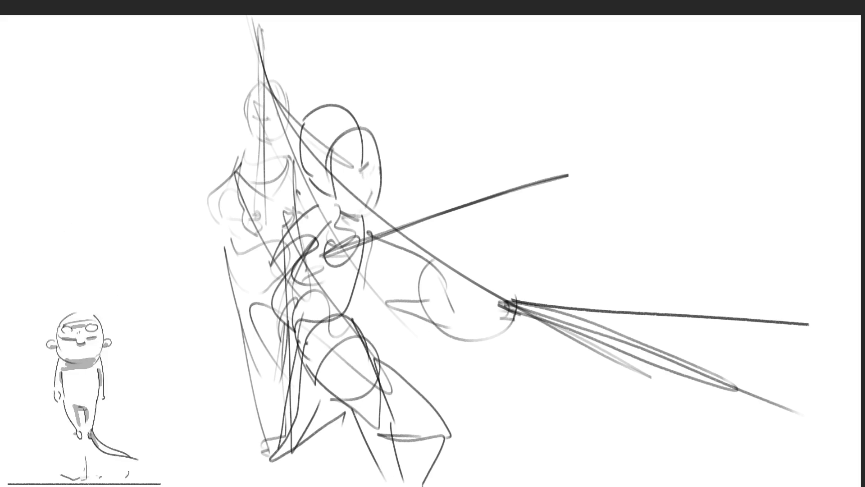
key(Delete)
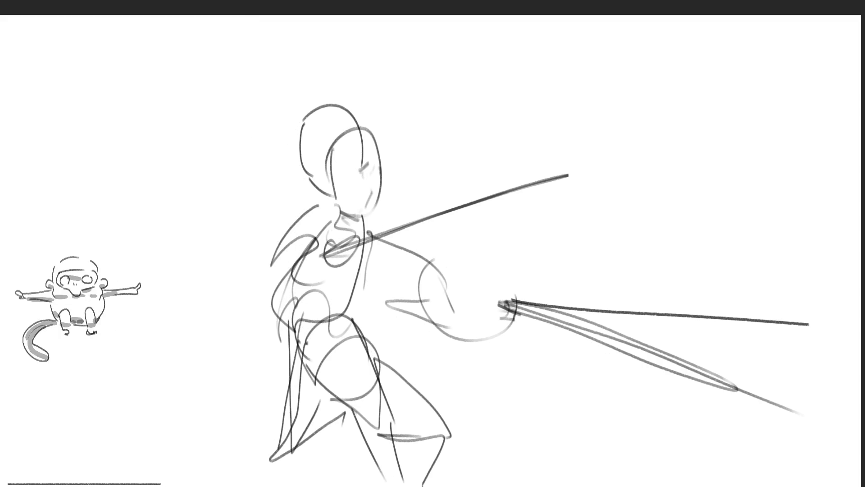
Toggle the faint rough sketch layer's visibility to compare it with the clean figure.
key(Delete)
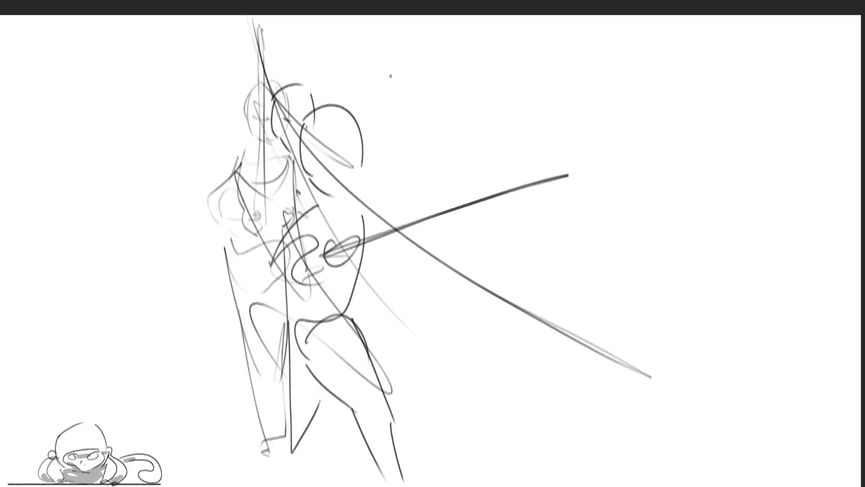
Draw a long gesture line through the figure with short strokes across the chest and side.
drag(350, 71, 270, 248)
drag(270, 215, 267, 229)
drag(278, 153, 261, 238)
drag(275, 237, 263, 245)
drag(273, 165, 246, 229)
drag(306, 177, 310, 209)
Add short torso and leg strokes and lines down the figure's front and centre.
drag(317, 228, 272, 313)
drag(311, 318, 316, 347)
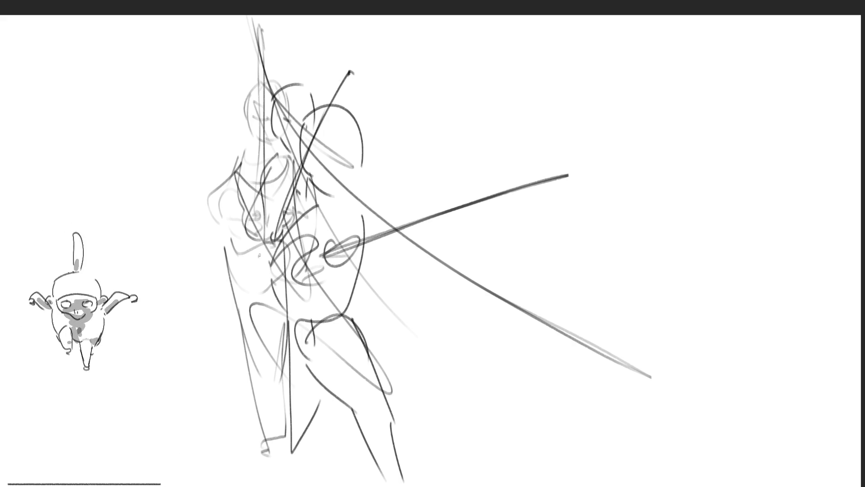
drag(260, 255, 284, 331)
drag(302, 250, 274, 419)
drag(311, 275, 289, 421)
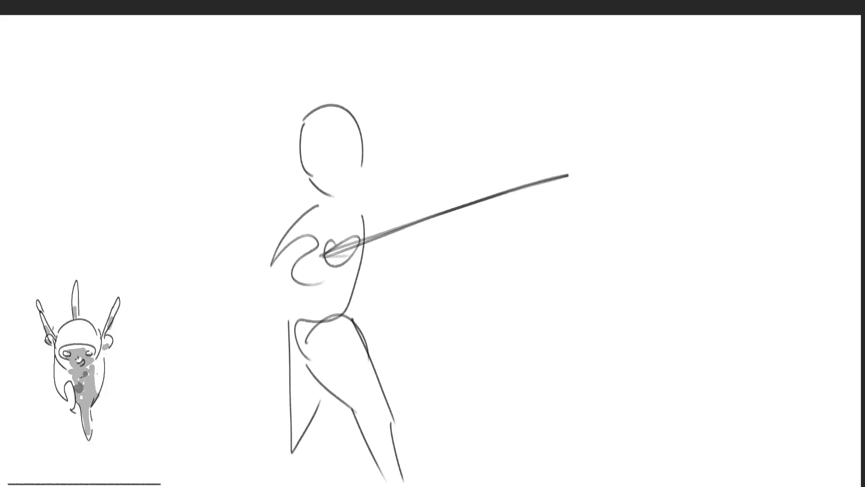
Draw two eyes inside the head with the pencil.
mouse_move(330, 143)
mouse_down()
mouse_move(329, 153)
mouse_move(354, 155)
mouse_move(328, 155)
mouse_up()
drag(350, 137, 351, 151)
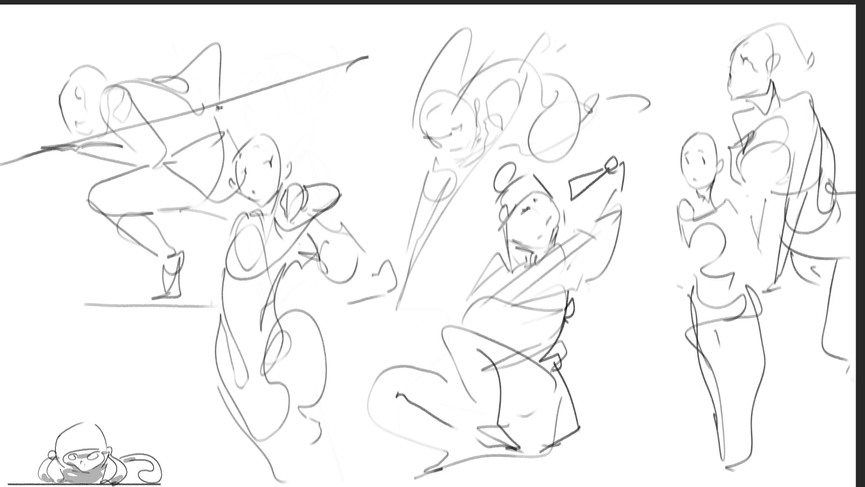
Delete all the sketches on the page, undo once, and zoom out to see the whole canvas.
key(Delete)
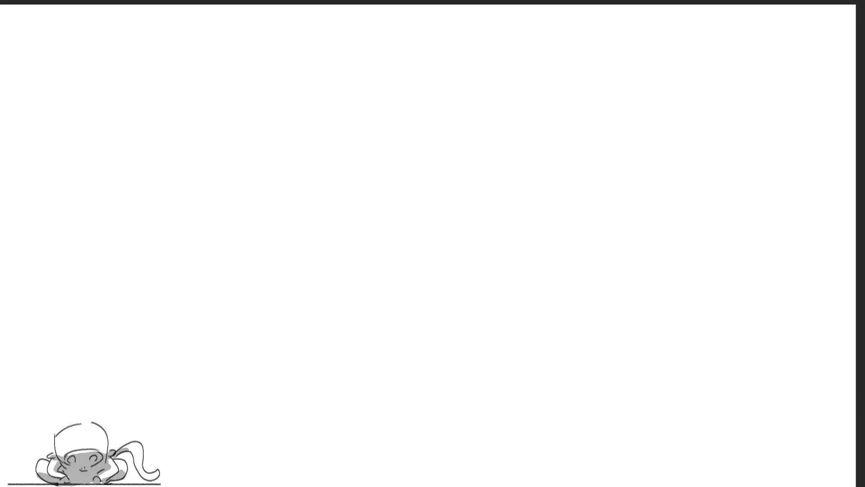
key(ctrl+z)
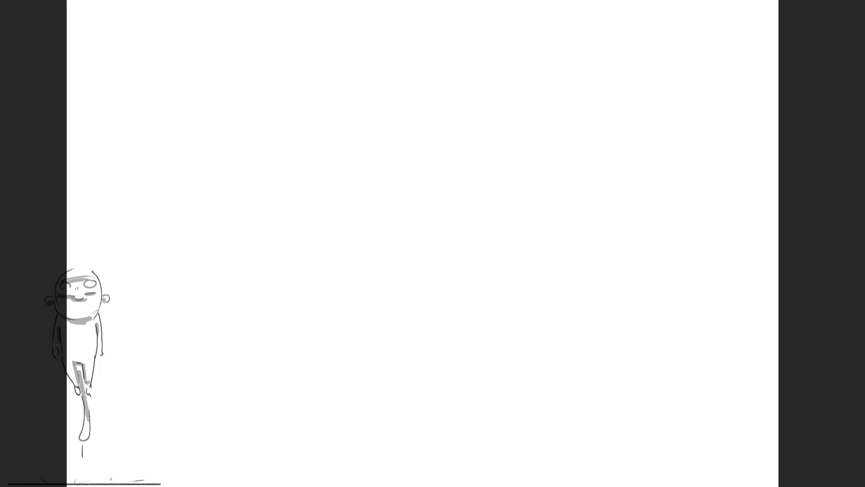
key(ctrl+minus)
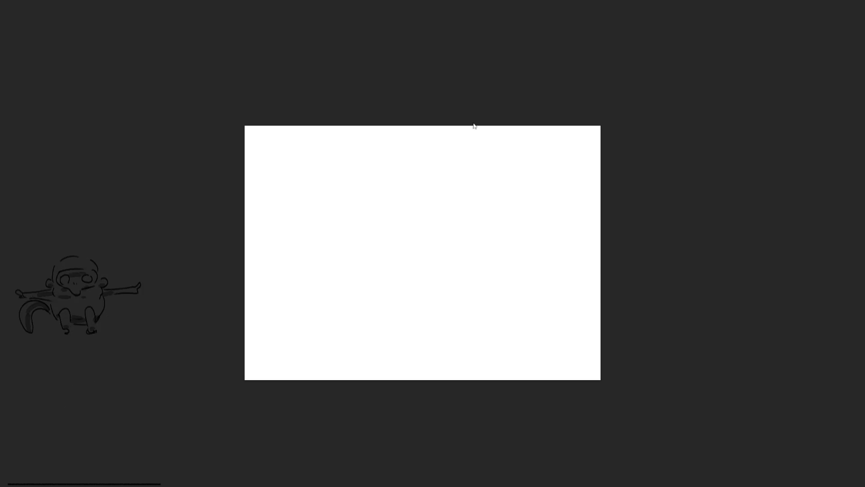
Extend the canvas to the right and downward, then begin a head outline.
key(c)
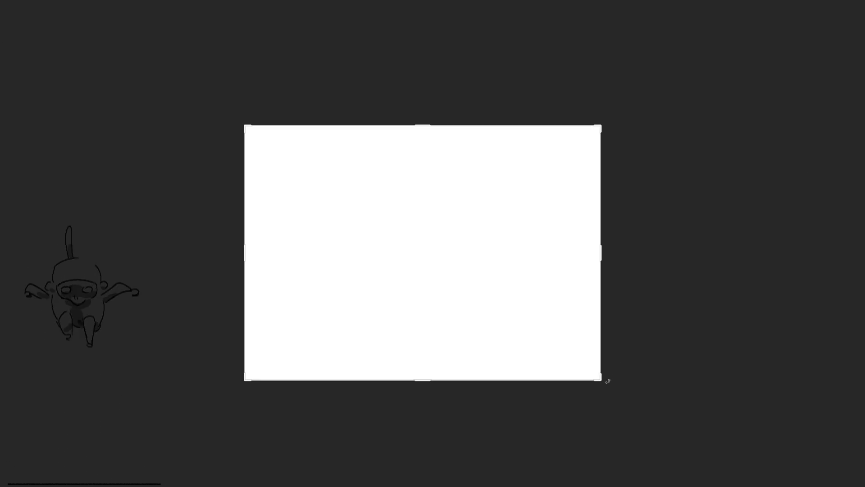
mouse_move(608, 382)
mouse_down()
mouse_move(804, 486)
mouse_move(849, 486)
mouse_up()
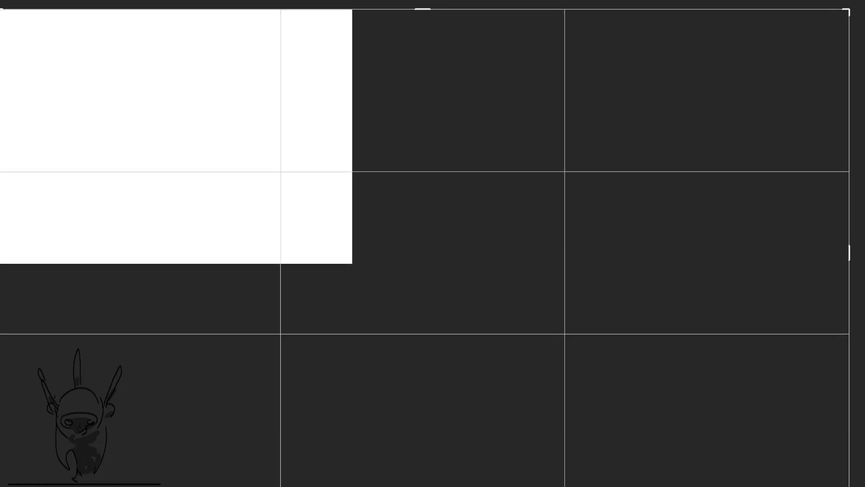
key(Return)
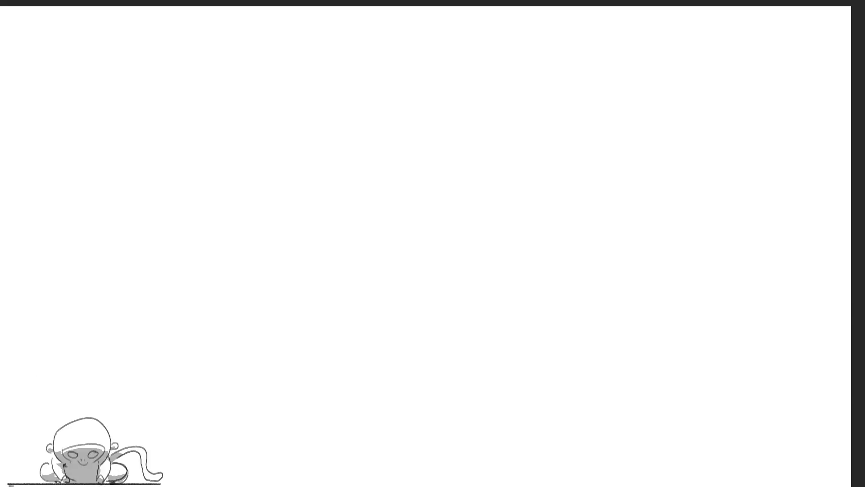
mouse_move(394, 88)
mouse_down()
mouse_move(396, 118)
mouse_move(410, 72)
mouse_up()
Complete the head outline with inner guide strokes, undoing the stray chin and cheek strokes.
drag(431, 73, 438, 106)
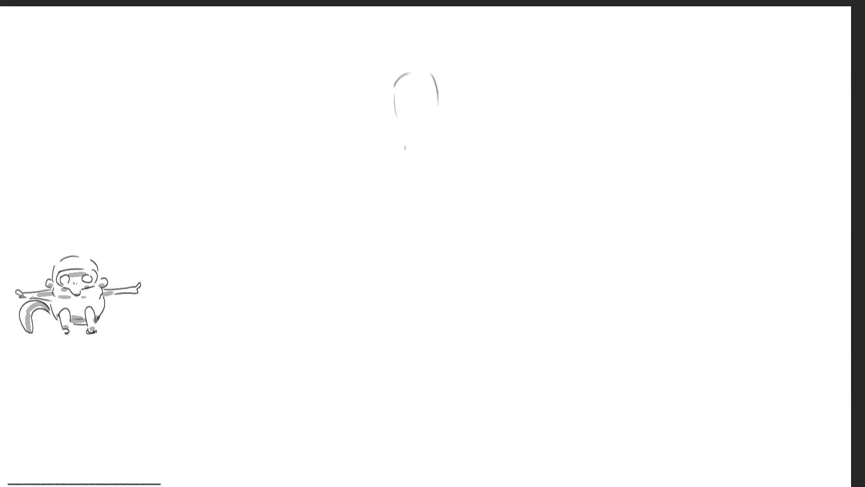
mouse_move(401, 103)
mouse_down()
mouse_move(401, 113)
mouse_move(401, 98)
mouse_move(425, 115)
mouse_move(407, 89)
mouse_up()
mouse_move(410, 129)
mouse_down()
mouse_move(418, 143)
mouse_move(447, 121)
mouse_move(434, 131)
mouse_move(440, 112)
mouse_move(431, 144)
mouse_up()
key(ctrl+z)
key(ctrl+z)
key(ctrl+z)
Sketch the jaw line, neck, collar, arm and torso of the standing figure.
drag(435, 138, 419, 179)
drag(418, 163, 402, 185)
drag(434, 151, 443, 180)
mouse_move(444, 180)
mouse_down()
mouse_move(441, 208)
mouse_move(403, 229)
mouse_up()
drag(402, 167, 422, 239)
drag(428, 158, 451, 212)
Extend the legs down to the feet, adding a hip curl, a crossing arm and a right-side curve.
mouse_move(448, 232)
mouse_down()
mouse_move(432, 247)
mouse_move(436, 265)
mouse_up()
mouse_move(426, 274)
mouse_down()
mouse_move(417, 283)
mouse_move(436, 319)
mouse_up()
drag(418, 247, 447, 270)
drag(466, 256, 481, 311)
mouse_move(410, 166)
mouse_down()
mouse_move(383, 225)
mouse_move(422, 238)
mouse_up()
mouse_move(444, 174)
mouse_down()
mouse_move(478, 212)
mouse_move(472, 235)
mouse_up()
mouse_move(408, 267)
mouse_down()
mouse_move(426, 345)
mouse_move(469, 360)
mouse_move(442, 429)
mouse_move(447, 447)
mouse_up()
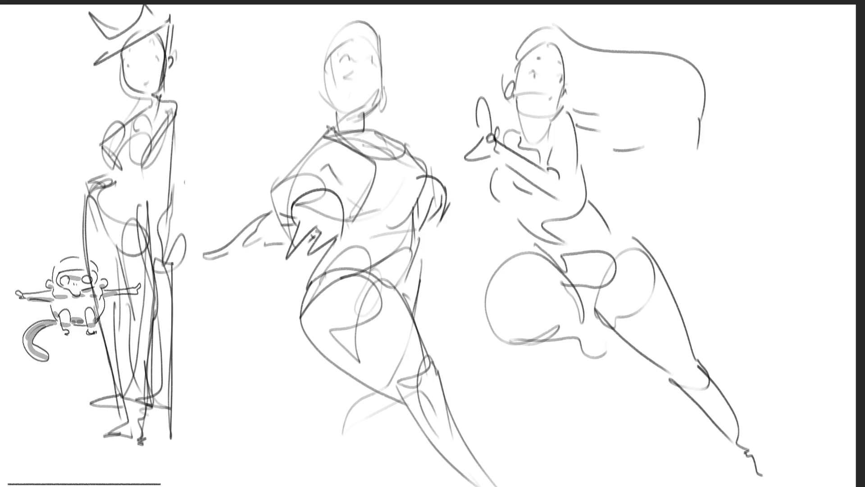
Copy the long-haired woman onto the other canvas and delete the old centre figure.
mouse_move(769, 275)
mouse_down()
mouse_move(771, 105)
mouse_move(432, 44)
mouse_move(464, 187)
mouse_move(595, 428)
mouse_move(827, 476)
mouse_up()
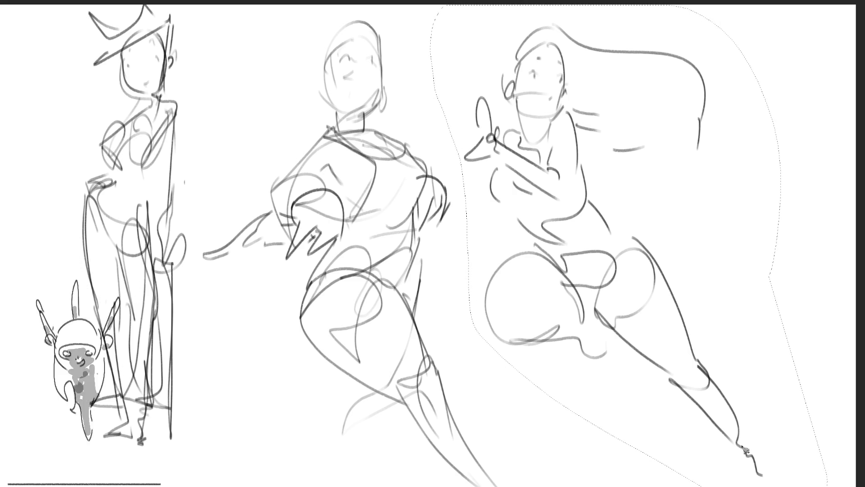
key(ctrl+c)
key(ctrl+Tab)
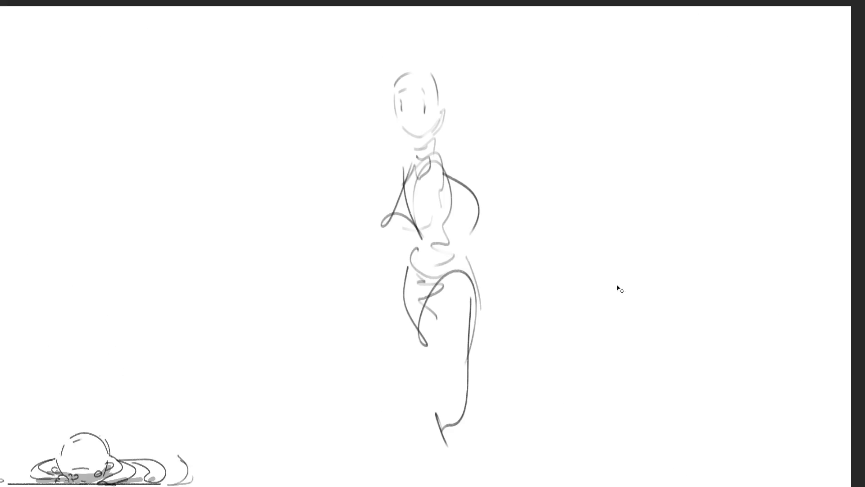
key(ctrl+v)
key(Delete)
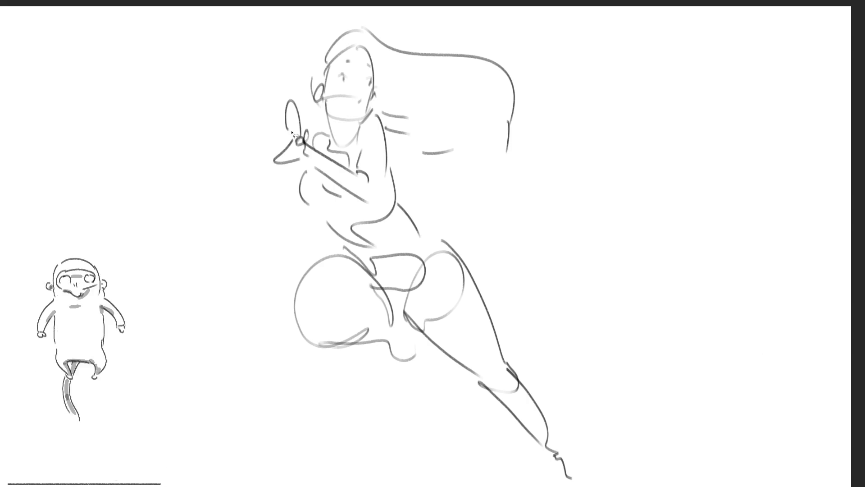
Erase the stray marks beside her hand, deselect, and draw a chin-and-neck line.
mouse_move(292, 144)
mouse_down()
mouse_move(305, 168)
mouse_move(291, 166)
mouse_up()
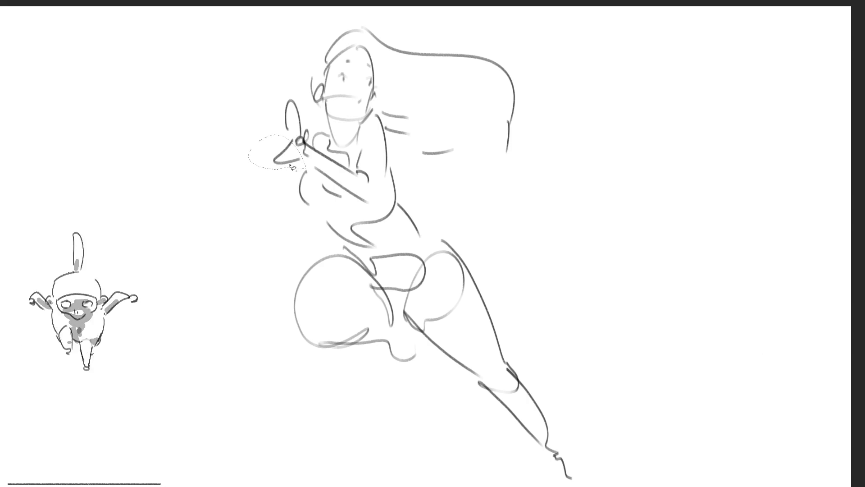
key(Delete)
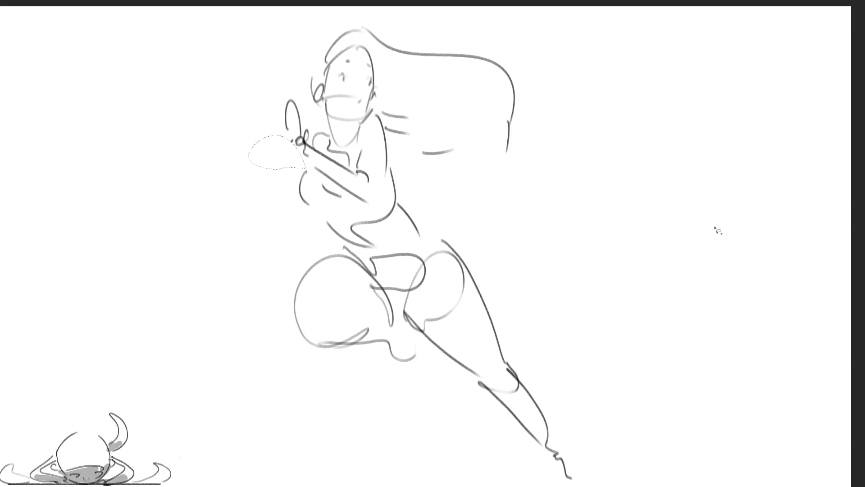
key(ctrl+d)
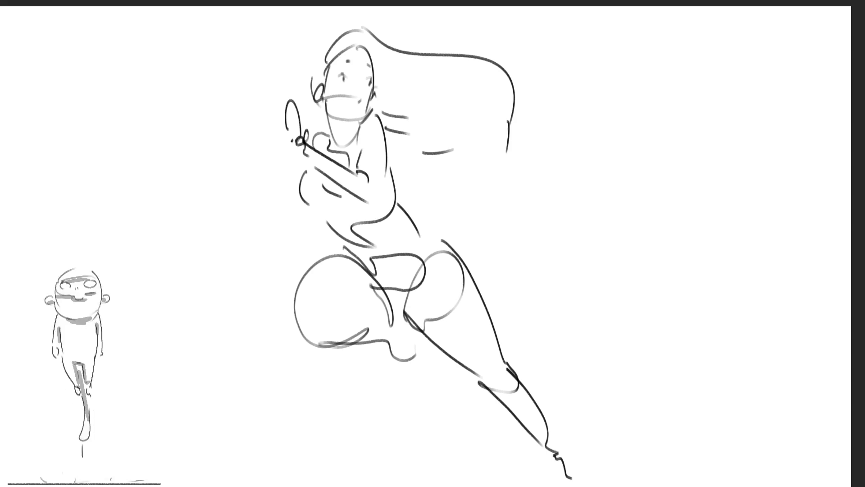
mouse_move(323, 110)
mouse_down()
mouse_move(354, 129)
mouse_move(382, 109)
mouse_move(385, 86)
mouse_move(348, 45)
mouse_move(381, 6)
mouse_move(549, 152)
mouse_move(521, 274)
mouse_move(431, 471)
mouse_move(248, 72)
mouse_move(314, 82)
mouse_up()
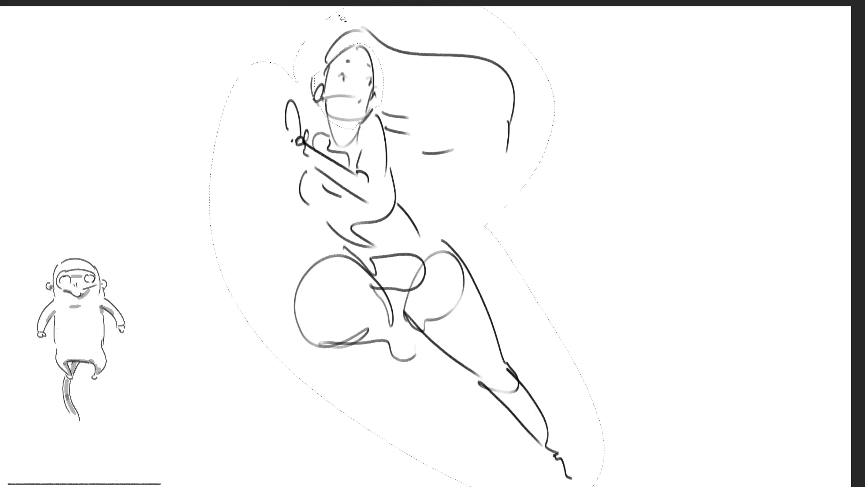
Fade the figure sketch to lighter grey, deselect, and draw a new head oval.
key(7)
key(ctrl+d)
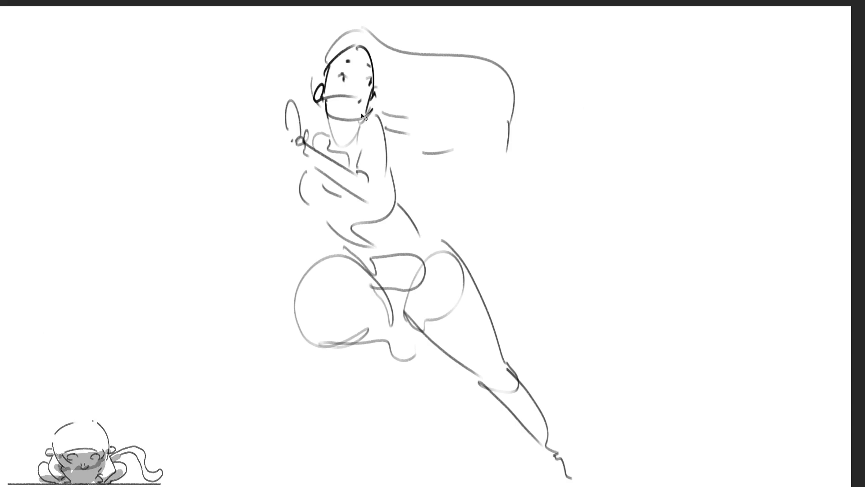
drag(374, 102, 368, 110)
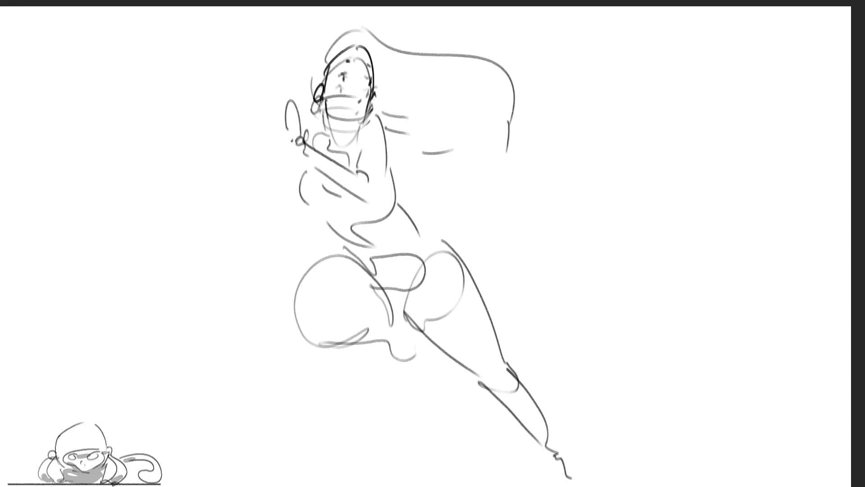
Move the head strokes slightly lower with Free Transform, then undo the face guide lines.
key(ctrl+t)
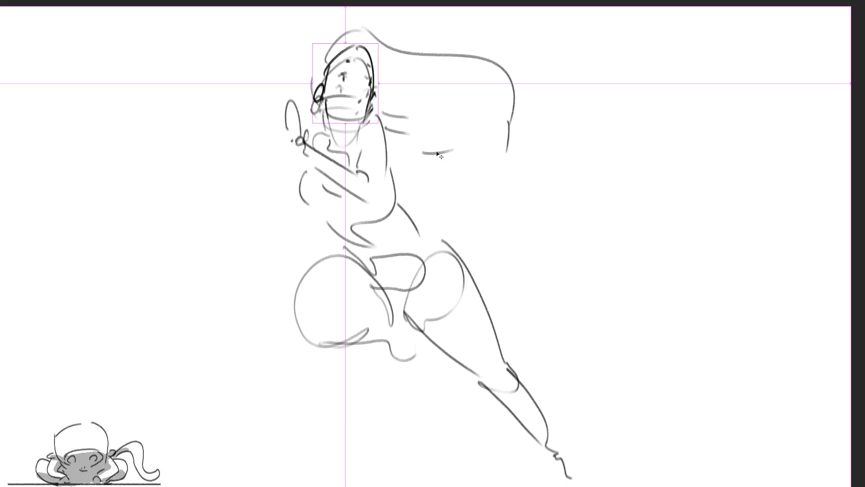
drag(375, 69, 374, 85)
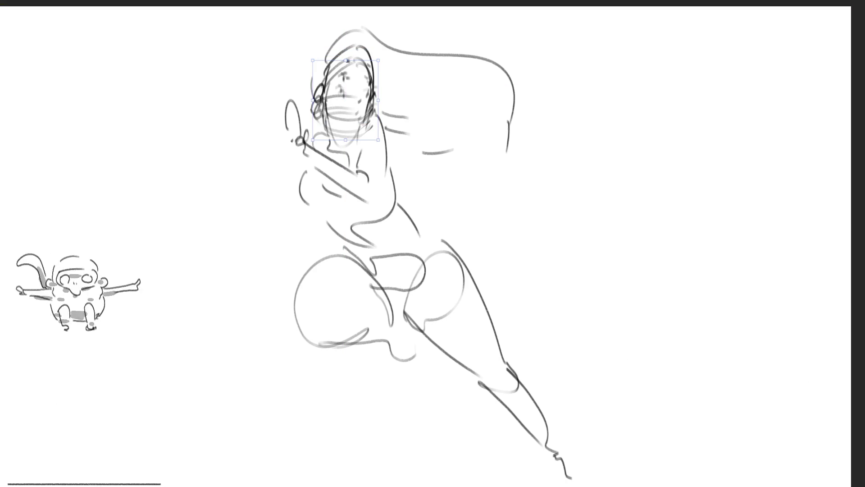
key(Return)
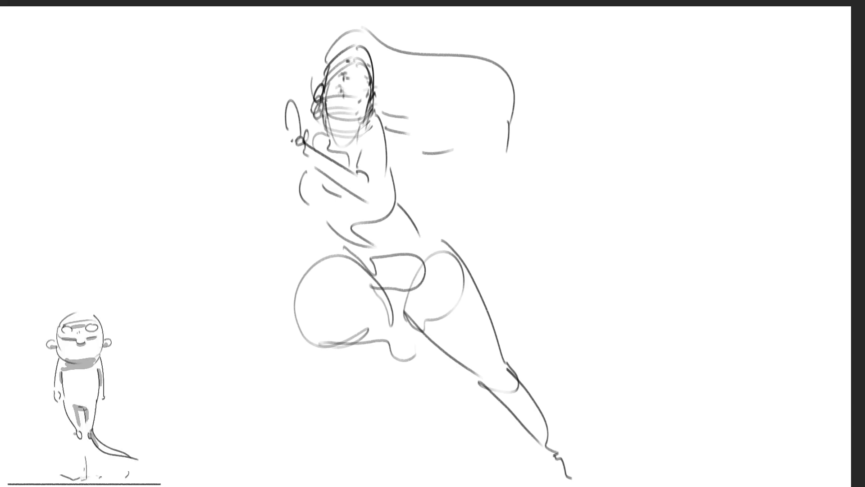
key(ctrl+z)
key(ctrl+z)
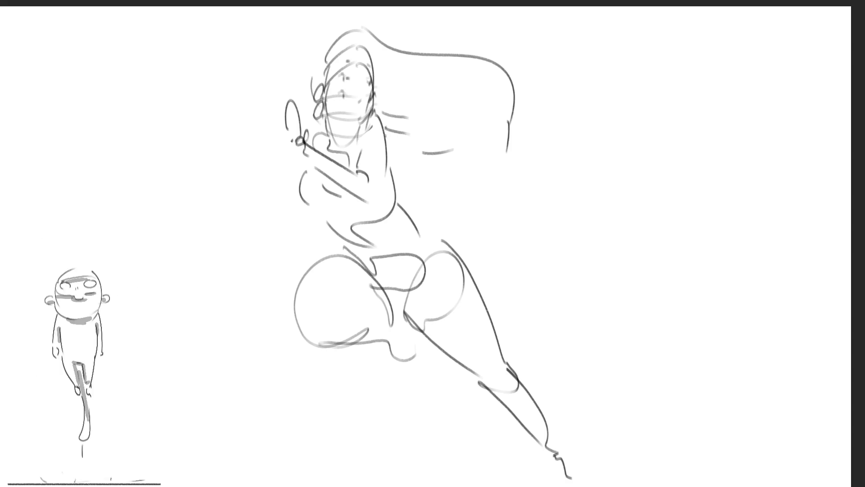
Draw the shoulder line toward the raised hand, undoing stray hand and torso strokes.
mouse_move(358, 155)
mouse_down()
mouse_move(361, 140)
mouse_move(411, 159)
mouse_up()
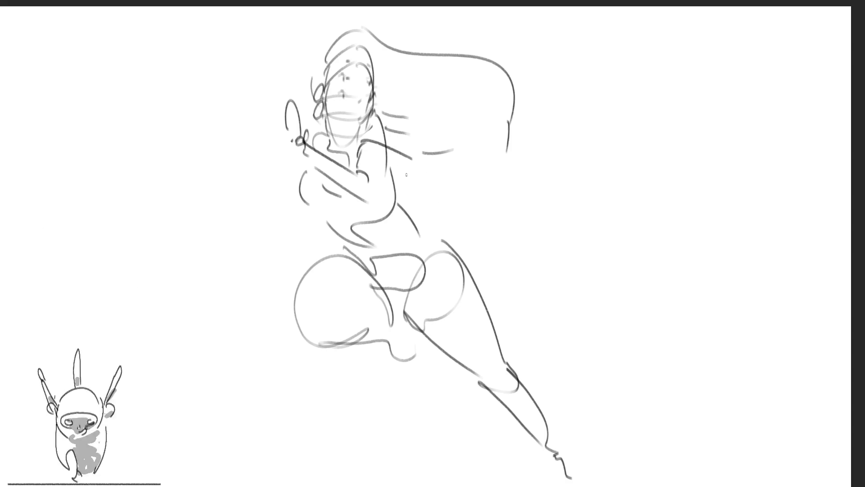
mouse_move(407, 174)
mouse_down()
mouse_move(432, 180)
mouse_move(421, 193)
mouse_move(368, 176)
mouse_move(417, 192)
mouse_up()
key(ctrl+z)
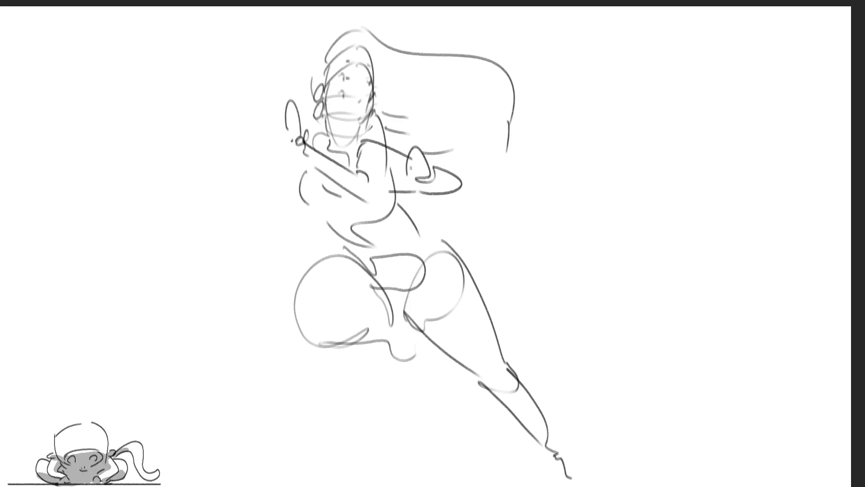
mouse_move(300, 192)
mouse_down()
mouse_move(333, 193)
mouse_move(311, 208)
mouse_move(361, 171)
mouse_up()
key(ctrl+z)
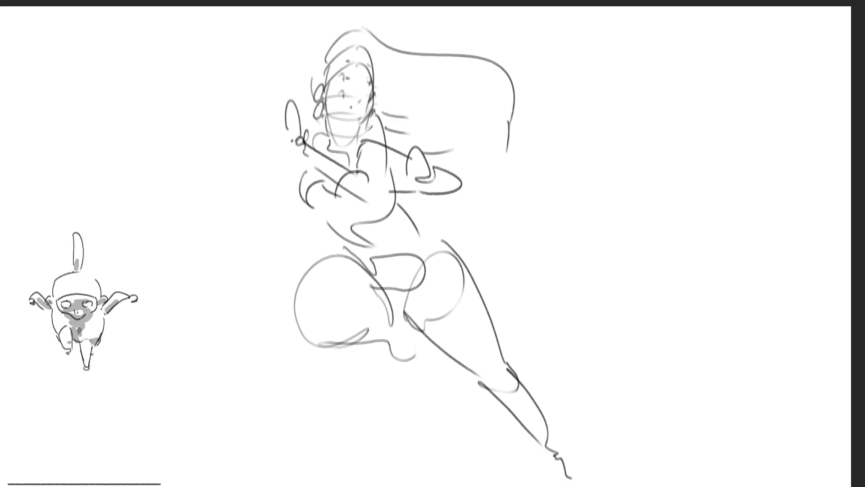
Draw the left shoulder and arm, the right side of the torso, and the waist-to-hip line.
mouse_move(327, 140)
mouse_down()
mouse_move(301, 177)
mouse_move(270, 174)
mouse_move(300, 205)
mouse_up()
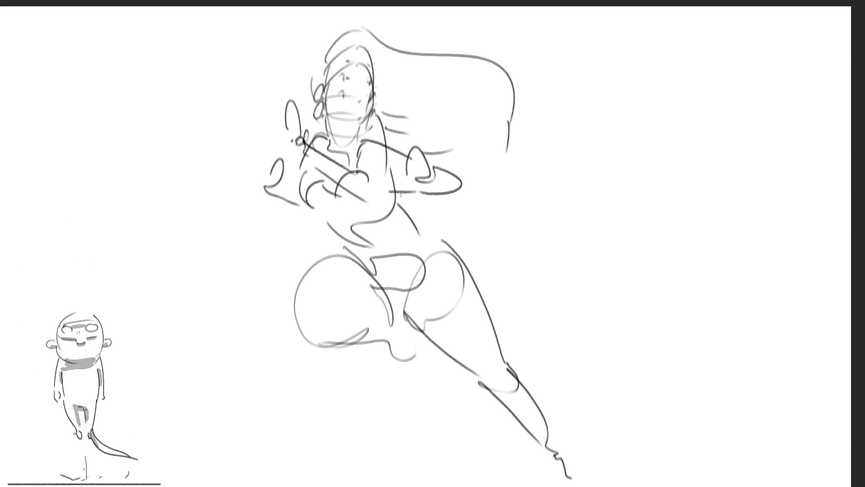
drag(394, 201, 419, 248)
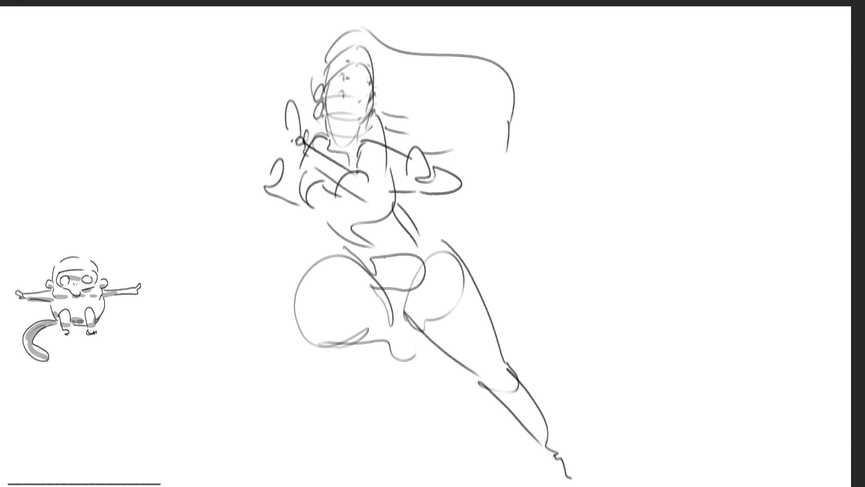
mouse_move(324, 225)
mouse_down()
mouse_move(377, 273)
mouse_move(519, 356)
mouse_up()
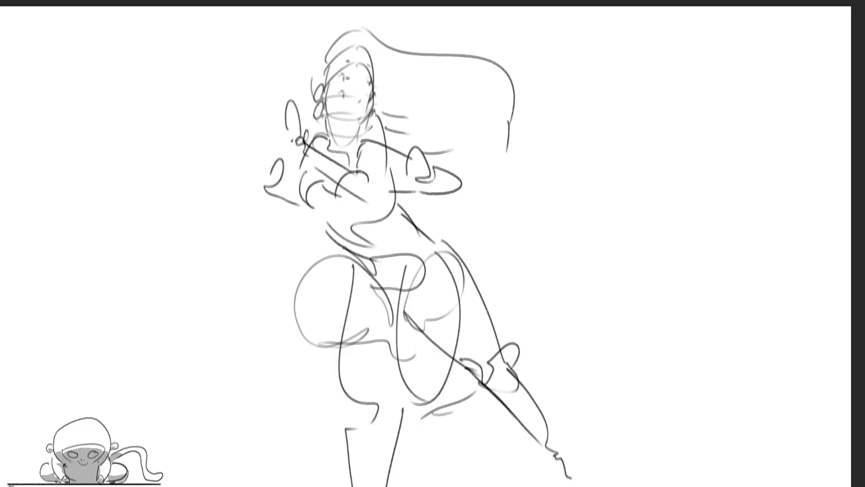
Darken the head outline and sketch loose strokes over the hips, right thigh and legs.
drag(319, 101, 374, 102)
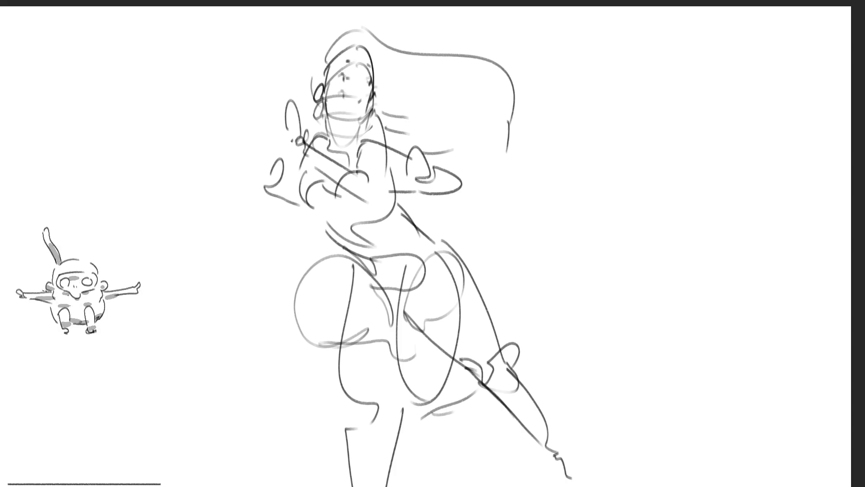
drag(365, 254, 372, 345)
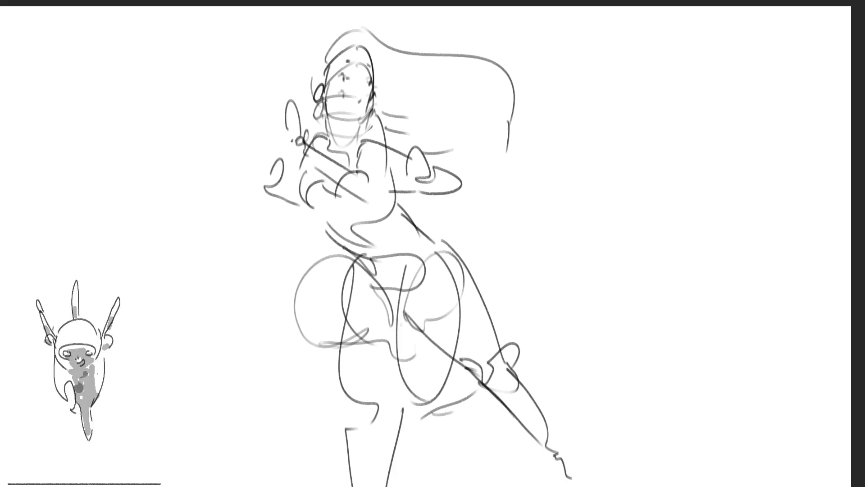
drag(359, 255, 433, 324)
drag(362, 340, 417, 345)
mouse_move(425, 313)
mouse_down()
mouse_move(433, 322)
mouse_move(419, 365)
mouse_move(473, 374)
mouse_up()
drag(449, 288, 417, 306)
mouse_move(414, 221)
mouse_down()
mouse_move(459, 289)
mouse_move(449, 247)
mouse_up()
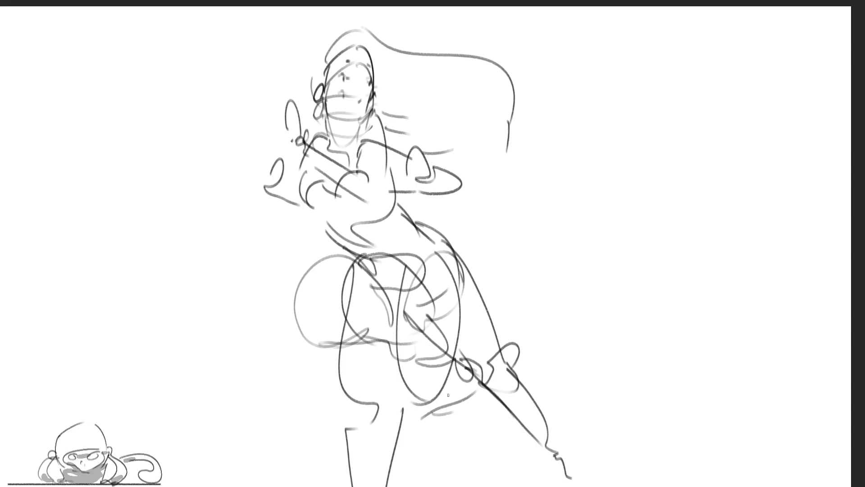
Add strokes along the lower right leg and faint strokes over the torso.
drag(396, 351, 453, 392)
drag(460, 335, 480, 393)
mouse_move(453, 392)
mouse_down()
mouse_move(475, 401)
mouse_move(498, 441)
mouse_up()
drag(482, 390, 514, 476)
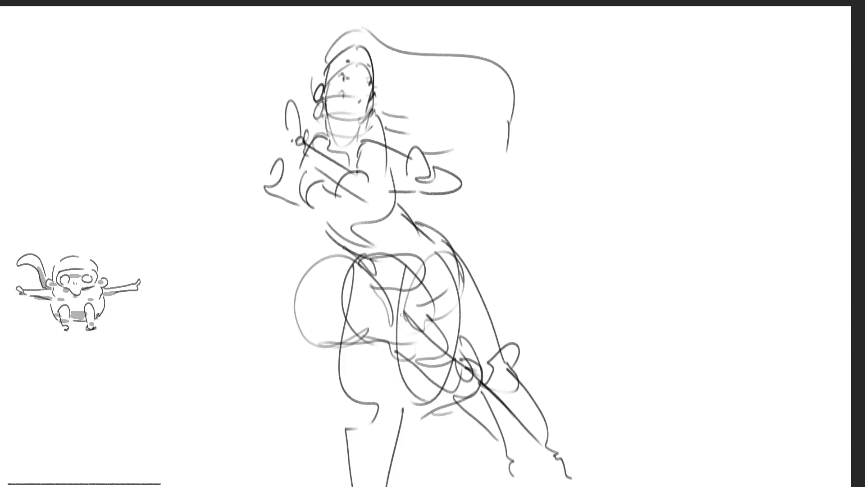
drag(355, 251, 325, 224)
drag(321, 220, 321, 163)
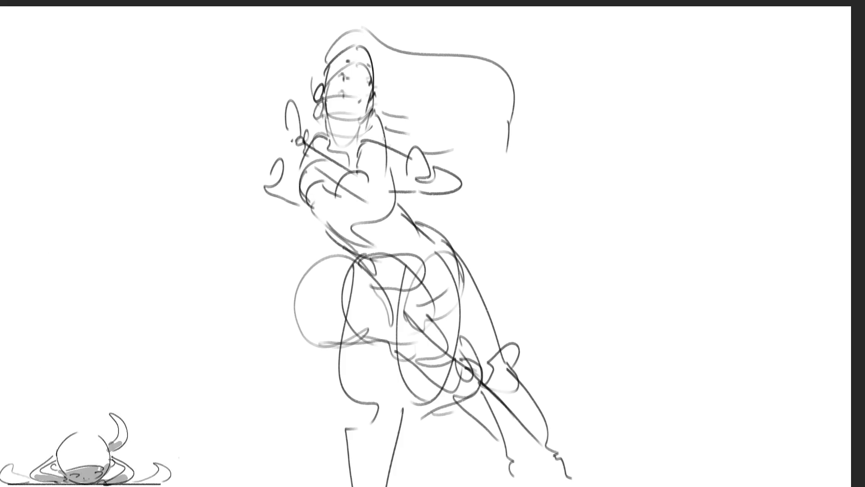
Add flowing hair strokes and darken the chest, underarm and arm lines.
drag(384, 136, 450, 173)
mouse_move(372, 171)
mouse_down()
mouse_move(389, 166)
mouse_move(446, 198)
mouse_move(464, 228)
mouse_move(395, 191)
mouse_move(398, 214)
mouse_up()
drag(325, 210, 367, 207)
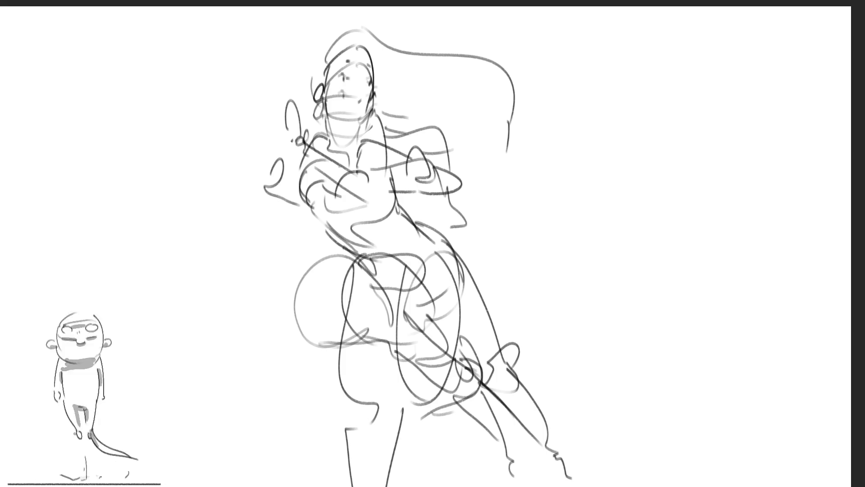
drag(334, 183, 374, 178)
mouse_move(364, 197)
mouse_down()
mouse_move(374, 192)
mouse_move(365, 188)
mouse_up()
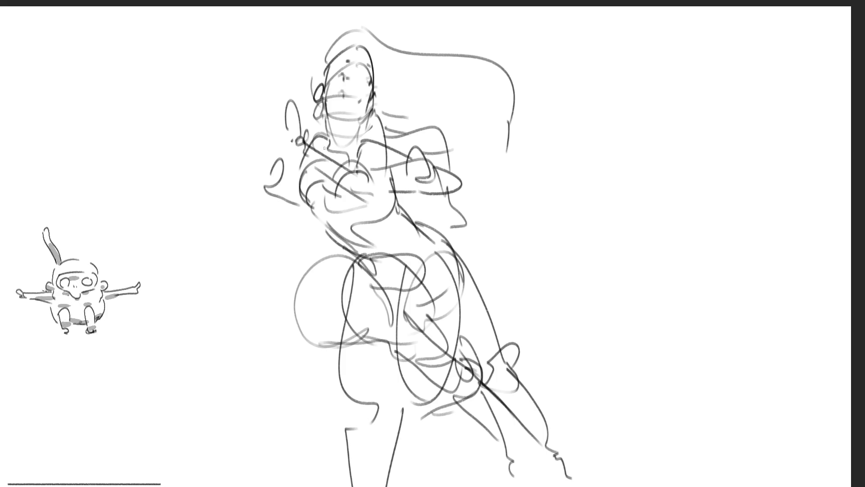
Draw the left hand and extended forearm, reinforcing the forearm lines.
mouse_move(302, 131)
mouse_down()
mouse_move(315, 153)
mouse_move(313, 144)
mouse_move(230, 201)
mouse_up()
drag(288, 185, 251, 205)
drag(269, 168, 253, 177)
drag(302, 154, 269, 171)
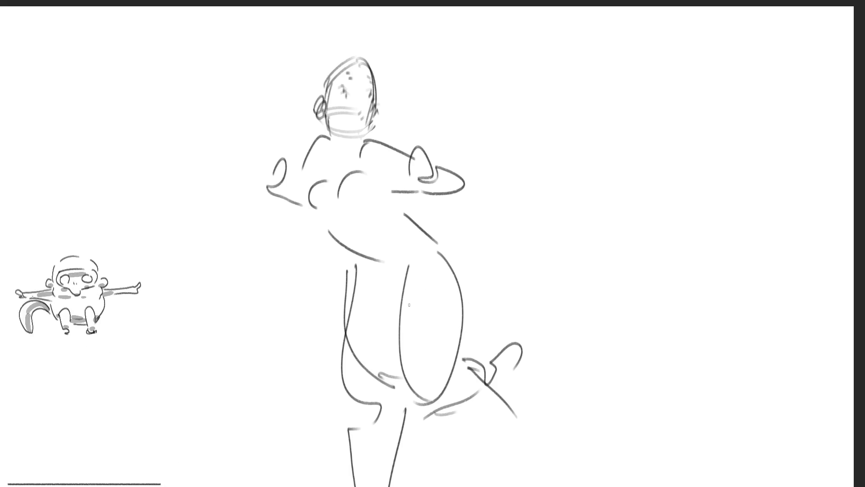
Redraw the legs, hip, belly, chest curve, looped left hand, neck and a foot.
mouse_move(401, 282)
mouse_down()
mouse_move(354, 486)
mouse_move(414, 441)
mouse_move(439, 400)
mouse_move(448, 256)
mouse_move(437, 255)
mouse_up()
drag(331, 231, 373, 261)
mouse_move(311, 205)
mouse_down()
mouse_move(333, 235)
mouse_move(327, 179)
mouse_up()
mouse_move(341, 199)
mouse_down()
mouse_move(345, 176)
mouse_move(379, 158)
mouse_move(439, 145)
mouse_move(459, 171)
mouse_move(430, 195)
mouse_move(387, 196)
mouse_up()
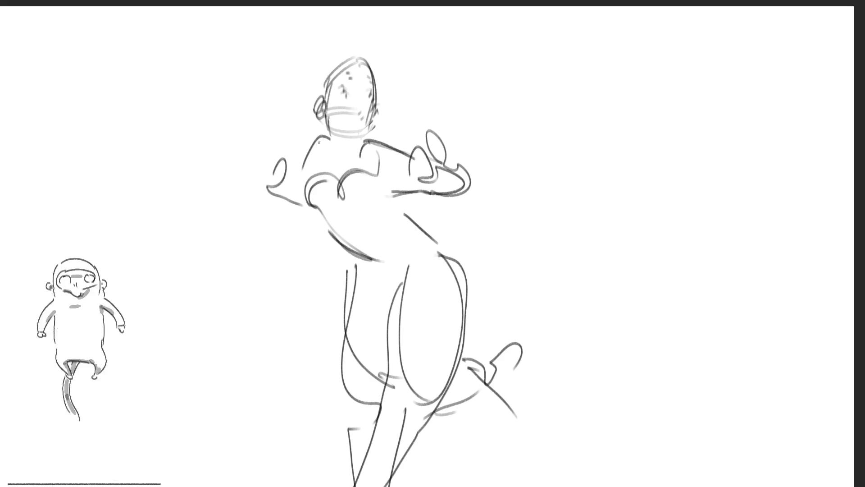
mouse_move(320, 138)
mouse_down()
mouse_move(273, 208)
mouse_move(289, 228)
mouse_move(238, 212)
mouse_move(271, 217)
mouse_up()
mouse_move(327, 130)
mouse_down()
mouse_move(331, 138)
mouse_move(360, 139)
mouse_move(359, 157)
mouse_up()
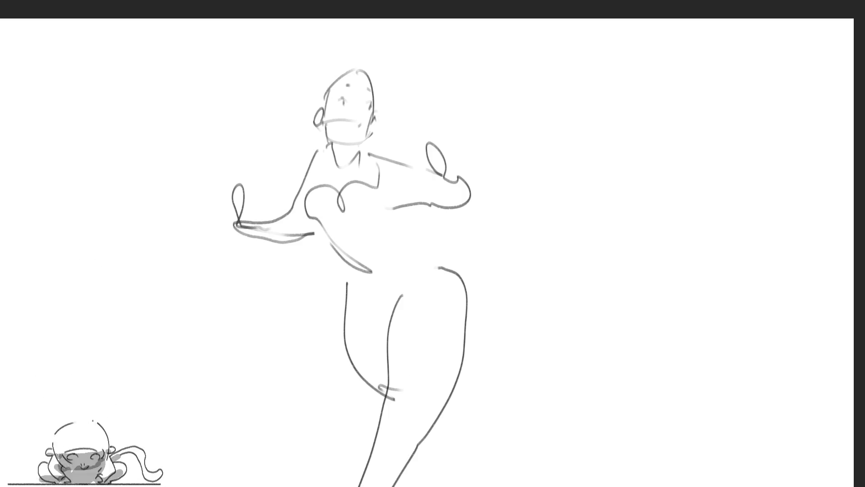
mouse_move(450, 391)
mouse_down()
mouse_move(477, 368)
mouse_move(475, 359)
mouse_up()
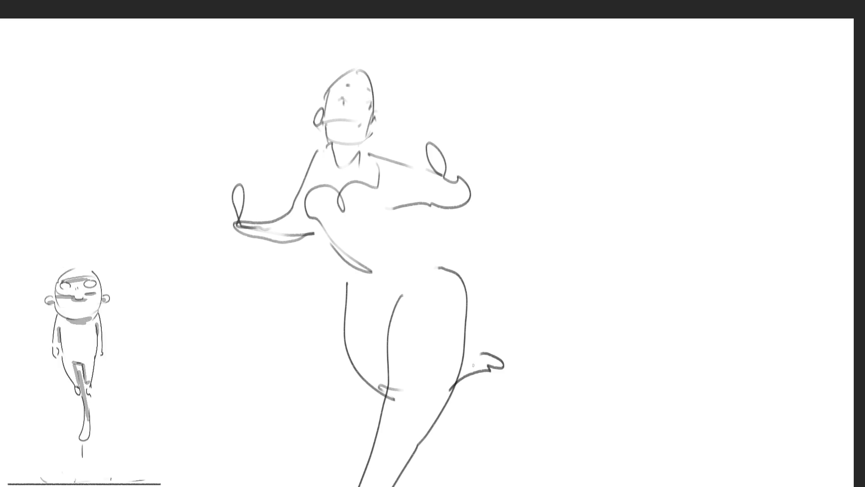
Move the whole figure slightly right and down with Free Transform and commit it.
key(ctrl+t)
drag(406, 296, 414, 312)
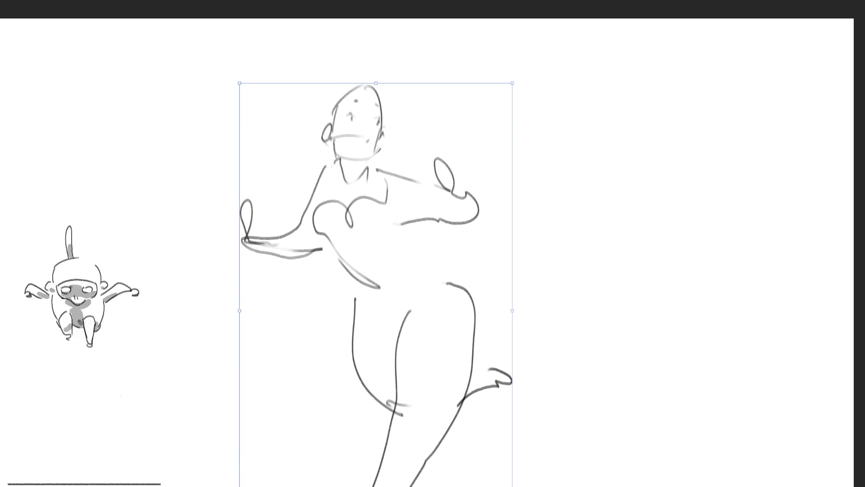
key(Return)
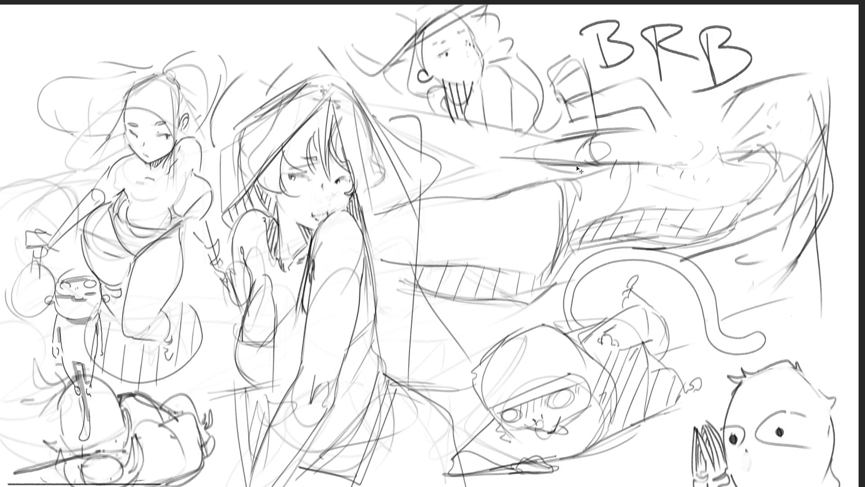
Undo the BRB lettering, then sketch a faint oval head near the top of the blank canvas.
key(ctrl+z)
key(ctrl+z)
key(ctrl+z)
key(ctrl+z)
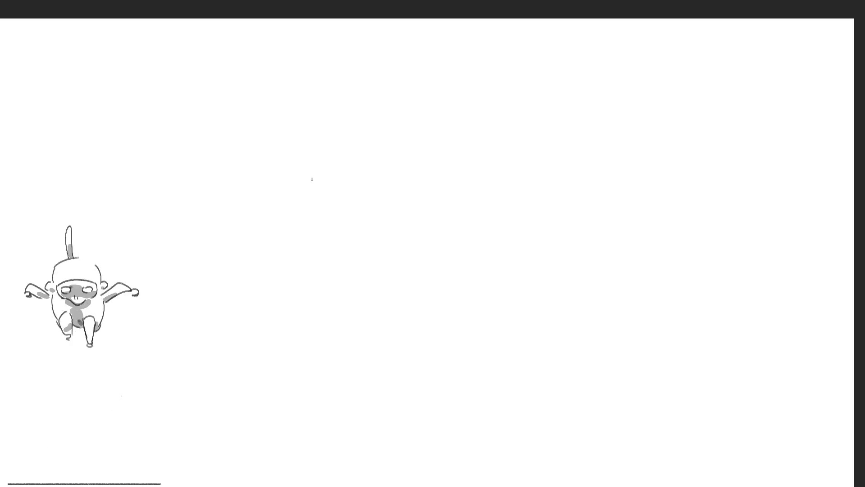
mouse_move(299, 162)
mouse_down()
mouse_move(306, 207)
mouse_move(324, 141)
mouse_move(349, 201)
mouse_up()
Finish the oval head, rough in the body, legs and skirt, and sweep a curve over the head.
drag(310, 217, 348, 223)
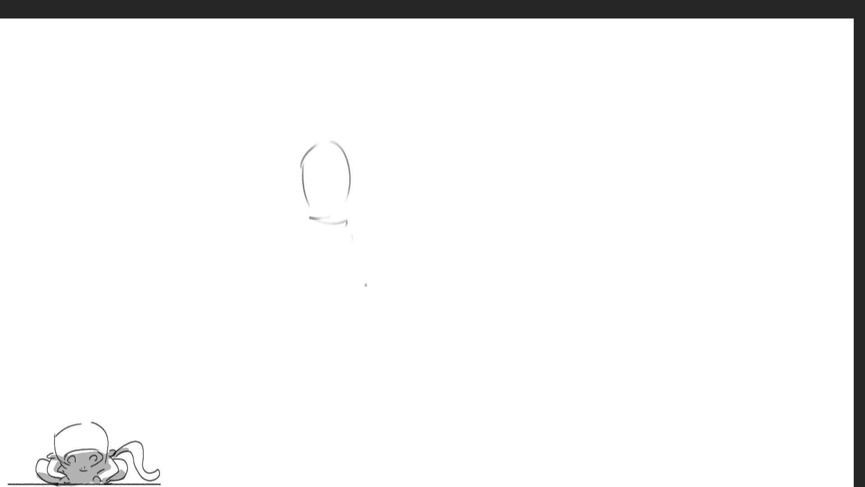
mouse_move(331, 228)
mouse_down()
mouse_move(353, 234)
mouse_move(338, 260)
mouse_move(440, 274)
mouse_move(320, 247)
mouse_move(340, 360)
mouse_move(396, 290)
mouse_move(369, 322)
mouse_up()
mouse_move(322, 263)
mouse_down()
mouse_move(329, 342)
mouse_move(417, 322)
mouse_move(239, 339)
mouse_move(429, 275)
mouse_move(449, 359)
mouse_up()
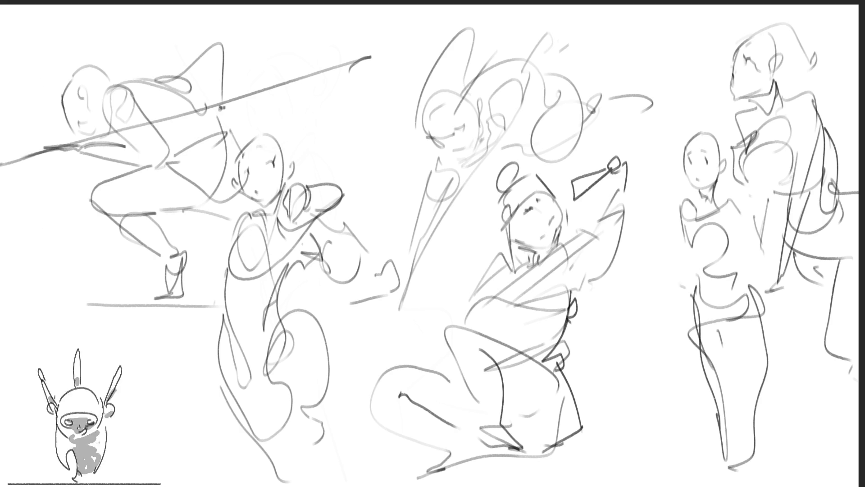
mouse_move(384, 220)
mouse_down()
mouse_move(319, 147)
mouse_move(253, 132)
mouse_move(239, 157)
mouse_move(220, 292)
mouse_move(275, 485)
mouse_move(345, 344)
mouse_move(395, 300)
mouse_move(383, 221)
mouse_up()
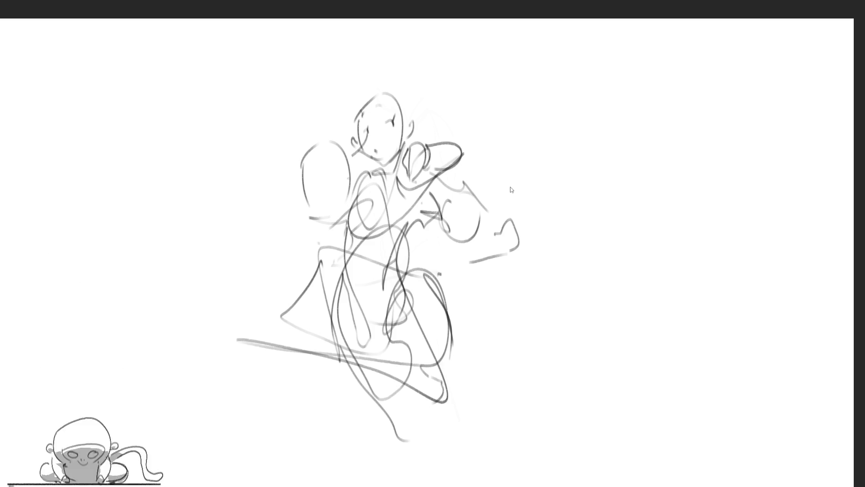
Undo the stray gesture strokes and start a darker outline on the head's top and left side.
key(ctrl+z)
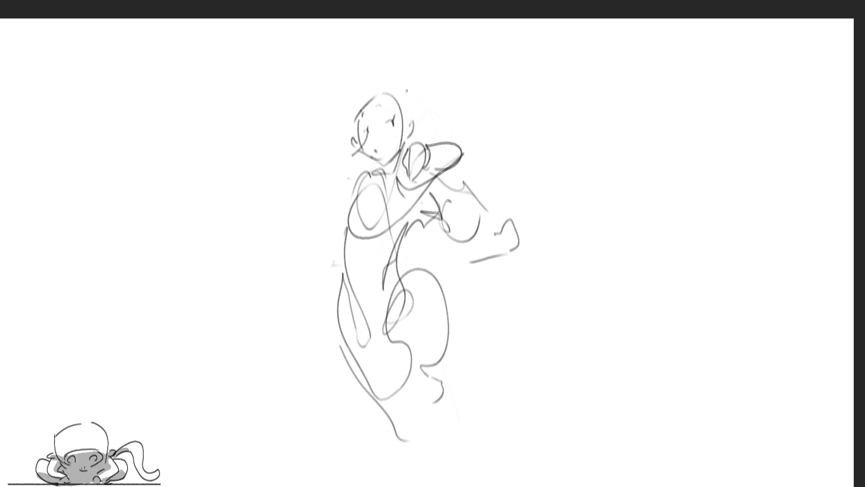
mouse_move(353, 115)
mouse_down()
mouse_move(401, 109)
mouse_move(354, 145)
mouse_up()
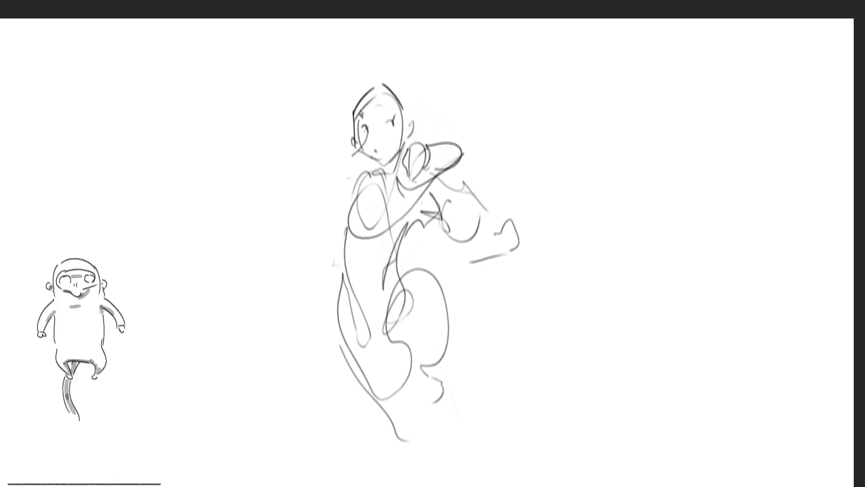
Add facial marks, darken the jaw and neck, and outline the raised forearm to the shoulder.
mouse_move(389, 116)
mouse_down()
mouse_move(392, 125)
mouse_move(359, 150)
mouse_move(380, 156)
mouse_move(405, 126)
mouse_up()
drag(358, 152, 373, 163)
drag(396, 151, 363, 190)
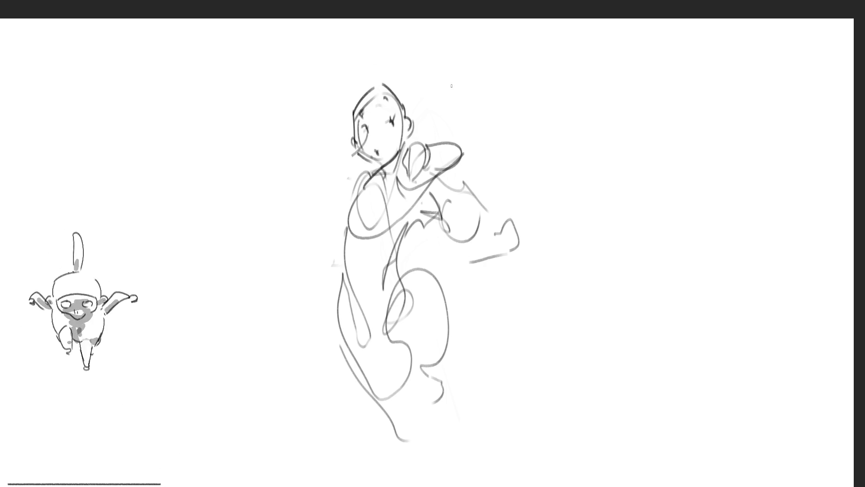
mouse_move(414, 149)
mouse_down()
mouse_move(463, 107)
mouse_move(474, 138)
mouse_move(428, 138)
mouse_up()
drag(431, 139, 421, 176)
drag(473, 133, 414, 194)
Outline the back, torso and hip, then draw the long bent legs ending in a pointed foot.
mouse_move(406, 155)
mouse_down()
mouse_move(348, 206)
mouse_move(345, 227)
mouse_up()
drag(412, 223, 432, 265)
drag(442, 274, 462, 309)
mouse_move(415, 197)
mouse_down()
mouse_move(384, 283)
mouse_move(446, 342)
mouse_up()
mouse_move(414, 268)
mouse_down()
mouse_move(442, 356)
mouse_move(433, 385)
mouse_up()
mouse_move(343, 223)
mouse_down()
mouse_move(347, 318)
mouse_move(404, 411)
mouse_up()
mouse_move(414, 345)
mouse_down()
mouse_move(417, 440)
mouse_move(444, 476)
mouse_up()
drag(441, 426, 446, 476)
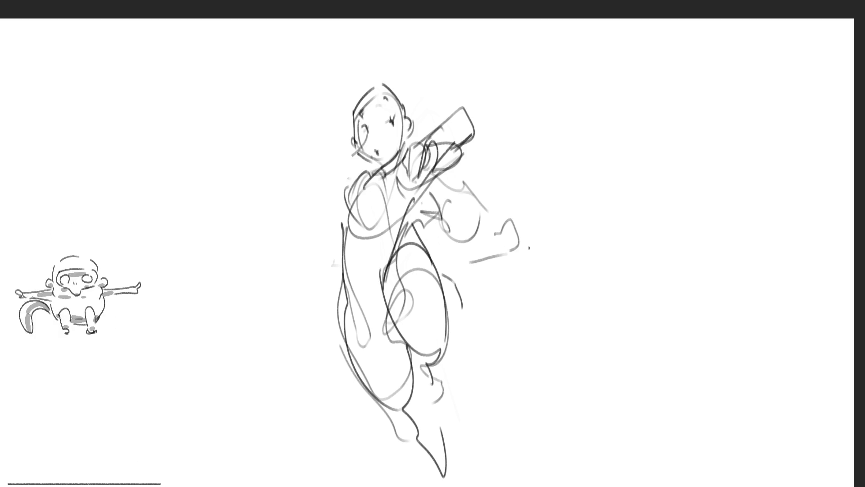
mouse_move(407, 192)
mouse_down()
mouse_move(401, 204)
mouse_move(455, 164)
mouse_move(432, 250)
mouse_move(428, 223)
mouse_move(461, 216)
mouse_move(426, 232)
mouse_move(426, 202)
mouse_move(423, 242)
mouse_move(401, 221)
mouse_move(377, 228)
mouse_move(388, 282)
mouse_up()
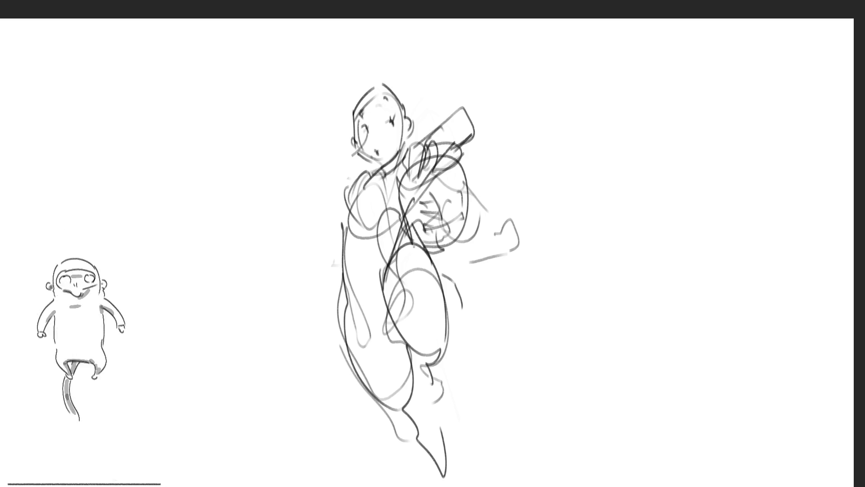
Draw a doubled diagonal staff across the figure ending in a looped, brush-like tip.
drag(406, 212, 453, 322)
drag(390, 270, 446, 342)
drag(406, 207, 505, 437)
drag(451, 316, 518, 466)
drag(485, 423, 535, 486)
drag(510, 432, 553, 484)
mouse_move(526, 456)
mouse_down()
mouse_move(577, 473)
mouse_move(586, 486)
mouse_up()
mouse_move(496, 356)
mouse_down()
mouse_move(541, 478)
mouse_move(533, 478)
mouse_up()
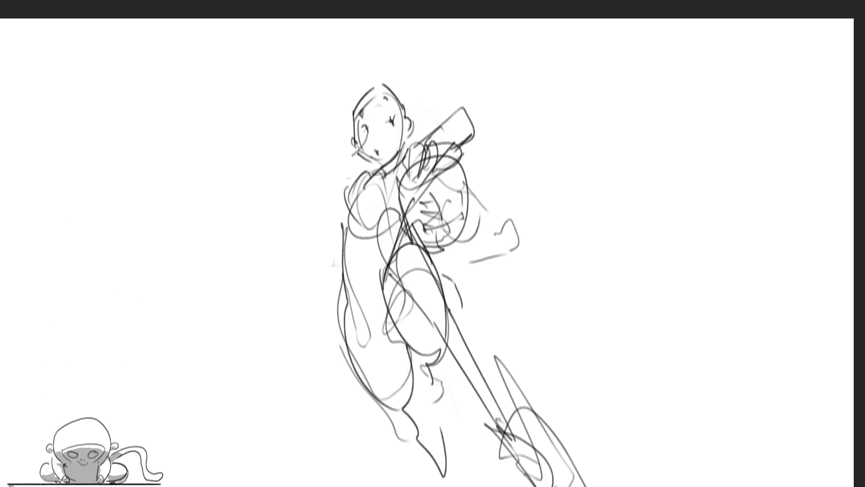
Loop large strokes and lower-leg lines around both legs, then add a line along the raised arm.
mouse_move(397, 196)
mouse_down()
mouse_move(354, 270)
mouse_move(471, 252)
mouse_move(474, 276)
mouse_up()
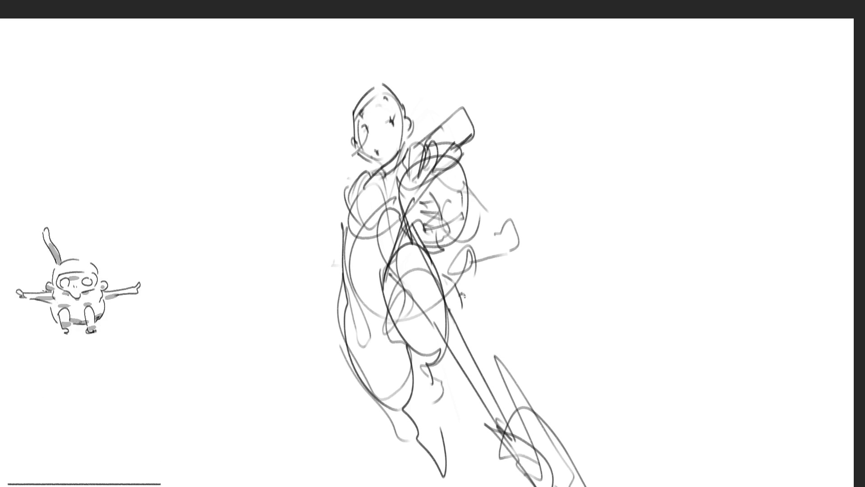
drag(354, 239, 374, 367)
drag(392, 288, 419, 395)
mouse_move(444, 311)
mouse_down()
mouse_move(414, 415)
mouse_move(437, 413)
mouse_up()
mouse_move(447, 293)
mouse_down()
mouse_move(507, 311)
mouse_move(455, 383)
mouse_up()
mouse_move(500, 361)
mouse_down()
mouse_move(474, 257)
mouse_move(478, 265)
mouse_up()
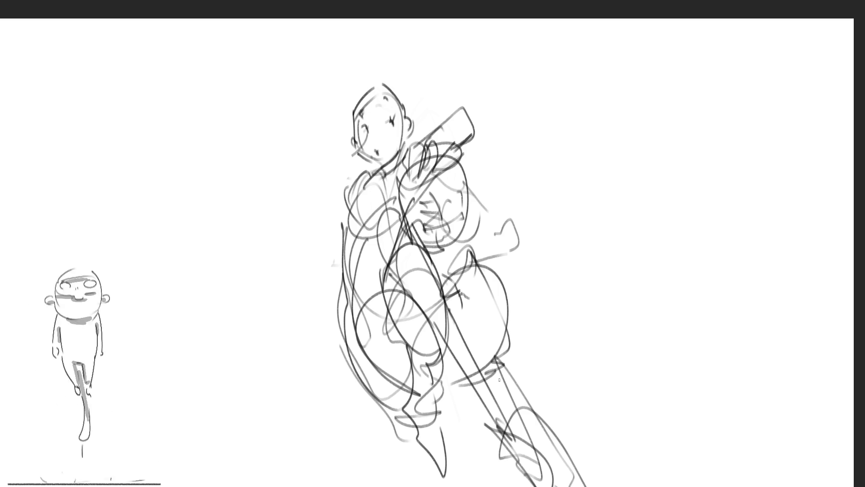
mouse_move(439, 160)
mouse_down()
mouse_move(444, 145)
mouse_move(489, 199)
mouse_move(480, 210)
mouse_up()
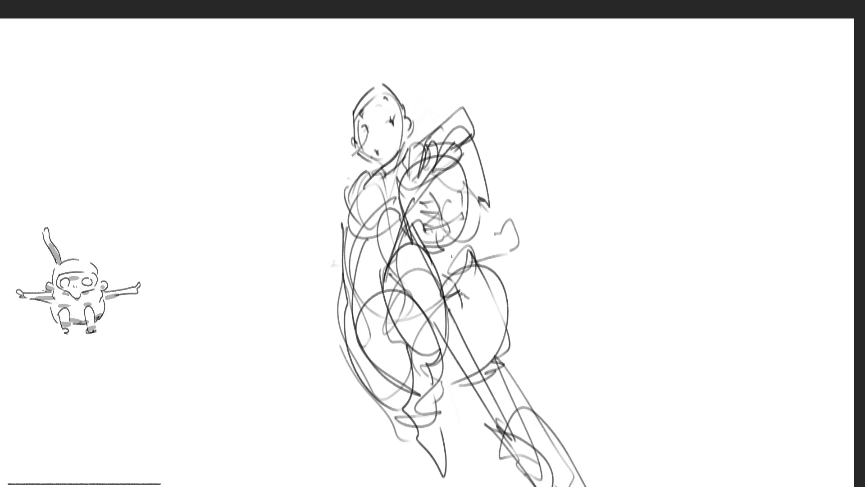
Darken the knee circle and draw long lines and a large oval over the lower torso and legs.
mouse_move(444, 294)
mouse_down()
mouse_move(438, 305)
mouse_move(495, 270)
mouse_move(446, 375)
mouse_move(462, 246)
mouse_move(379, 250)
mouse_move(383, 316)
mouse_move(356, 334)
mouse_move(403, 336)
mouse_move(432, 384)
mouse_up()
mouse_move(413, 304)
mouse_down()
mouse_move(426, 478)
mouse_move(438, 484)
mouse_up()
mouse_move(500, 422)
mouse_down()
mouse_move(460, 485)
mouse_move(471, 485)
mouse_up()
mouse_move(460, 216)
mouse_down()
mouse_move(482, 239)
mouse_move(471, 261)
mouse_up()
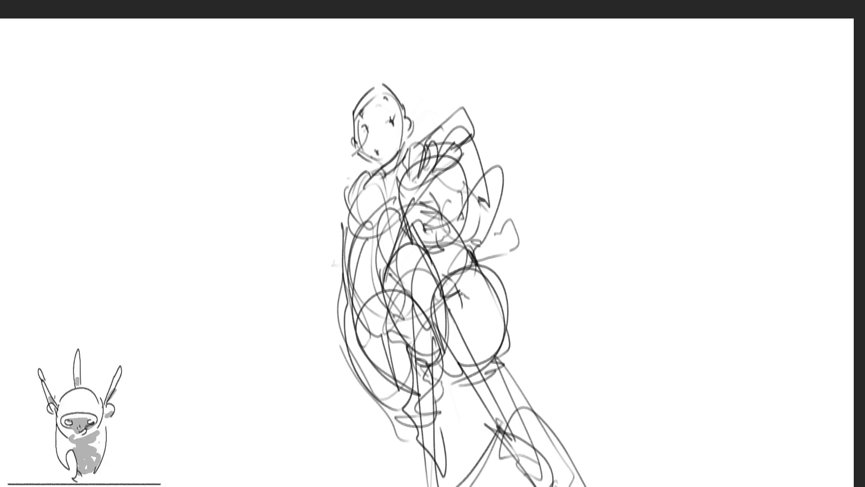
mouse_move(381, 359)
mouse_down()
mouse_move(396, 439)
mouse_move(464, 486)
mouse_move(410, 304)
mouse_move(356, 360)
mouse_move(383, 268)
mouse_move(469, 315)
mouse_up()
Scribble dense strokes and ovals over the lower legs, then delete the whole figure sketch.
mouse_move(385, 432)
mouse_down()
mouse_move(387, 483)
mouse_move(359, 474)
mouse_up()
drag(466, 484, 490, 460)
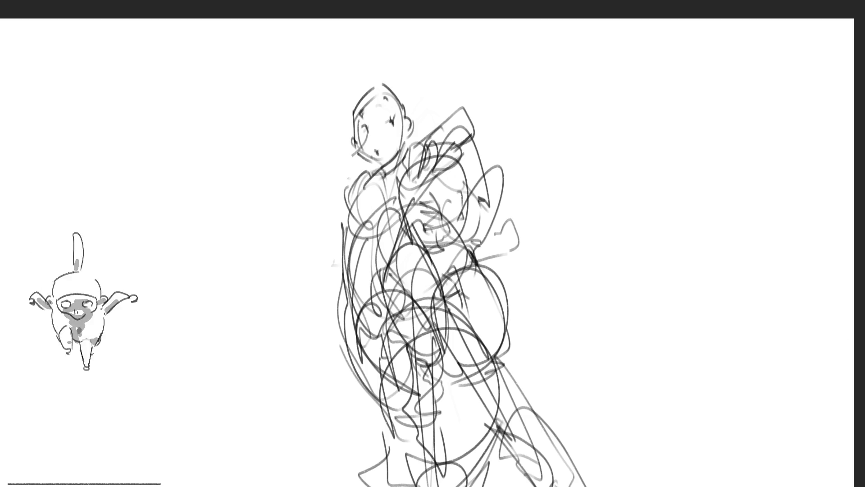
mouse_move(411, 441)
mouse_down()
mouse_move(419, 391)
mouse_move(450, 485)
mouse_move(421, 437)
mouse_up()
mouse_move(454, 427)
mouse_down()
mouse_move(469, 417)
mouse_move(471, 435)
mouse_up()
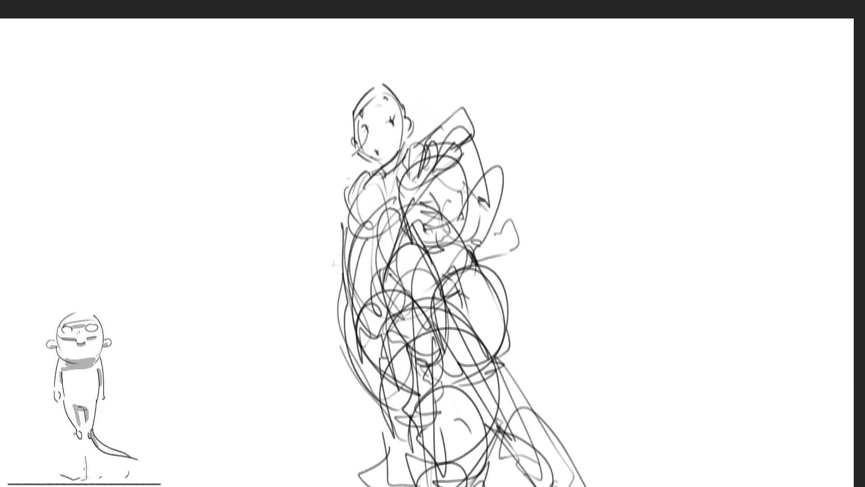
drag(401, 438, 428, 349)
drag(435, 362, 478, 432)
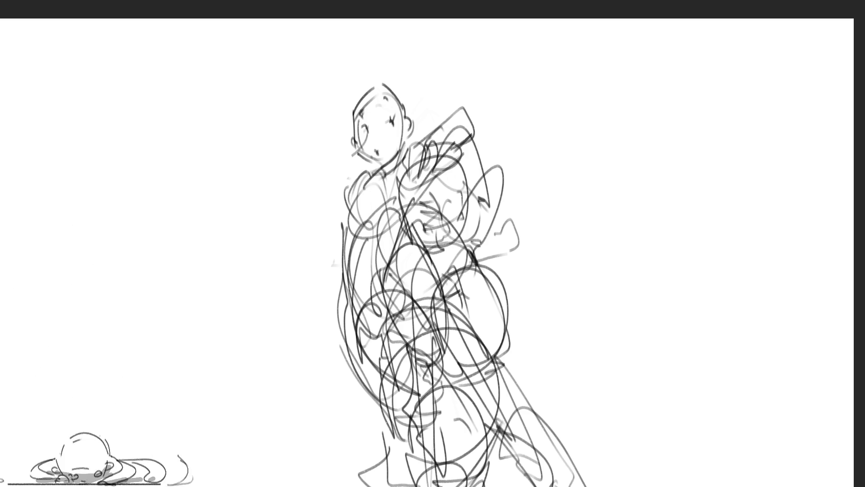
key(Delete)
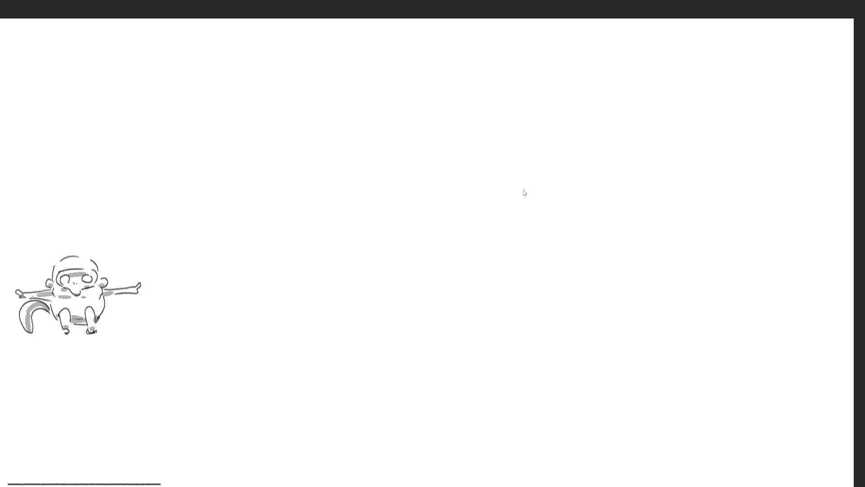
Undo the deletion to restore the lighter, simpler gesture sketch without scribbles or spear.
key(ctrl+z)
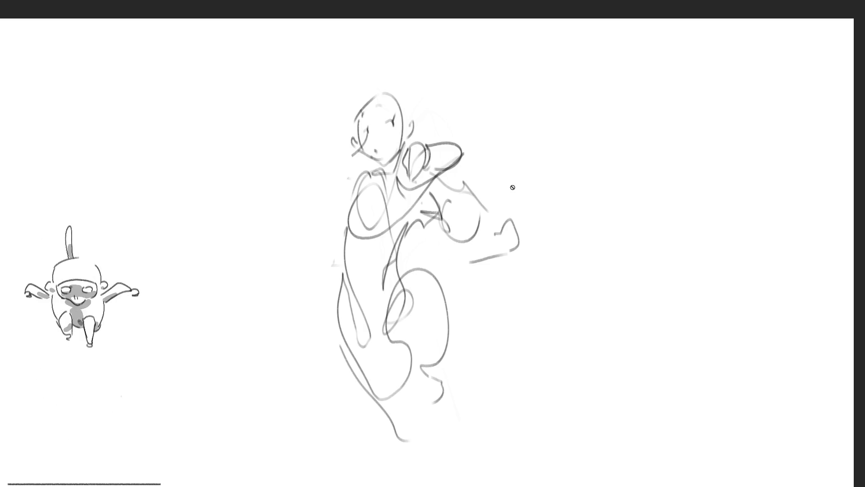